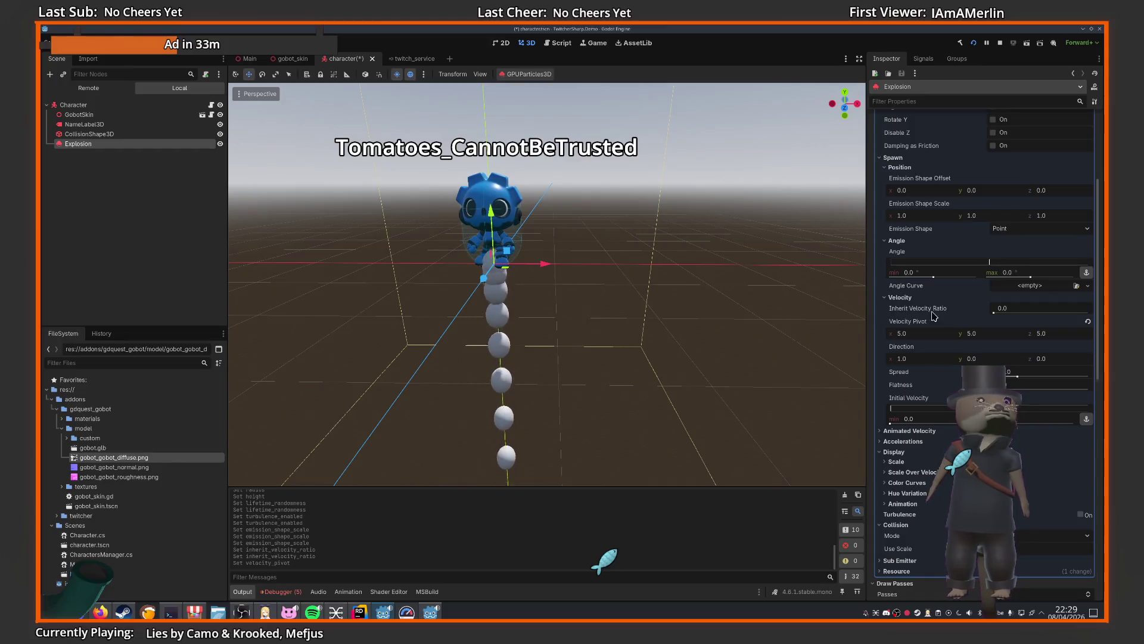
- Zero the Explosion's velocity pivot and direction, and set minimum initial velocity to 5
{"action": "left_click", "coordinate": [924, 335]}
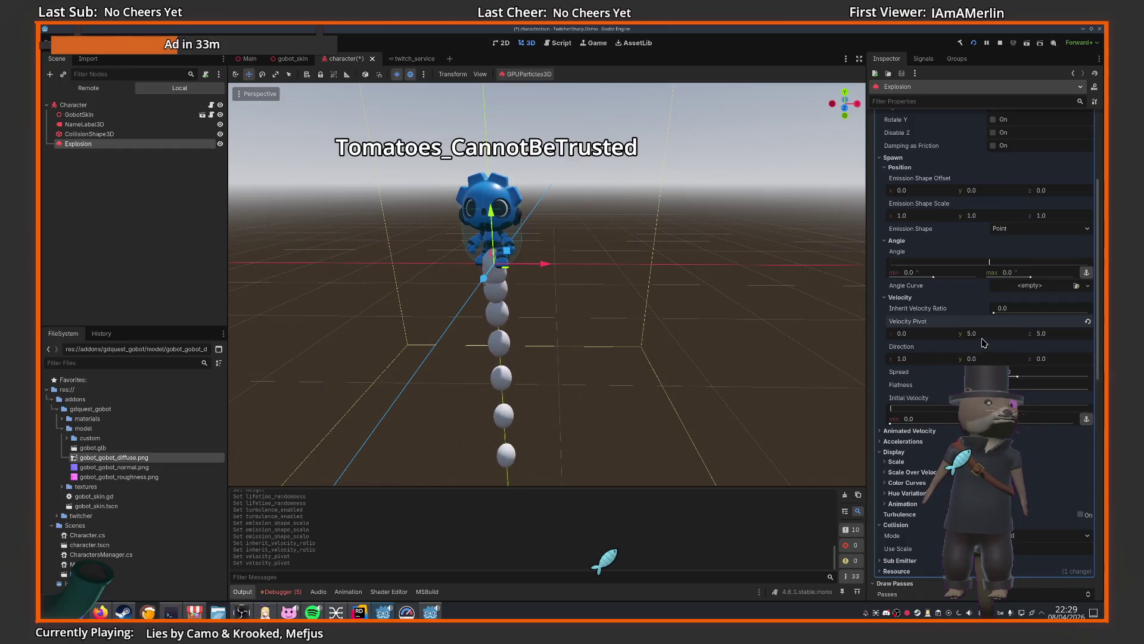
{"action": "type", "text": "0"}
{"action": "left_click", "coordinate": [943, 362]}
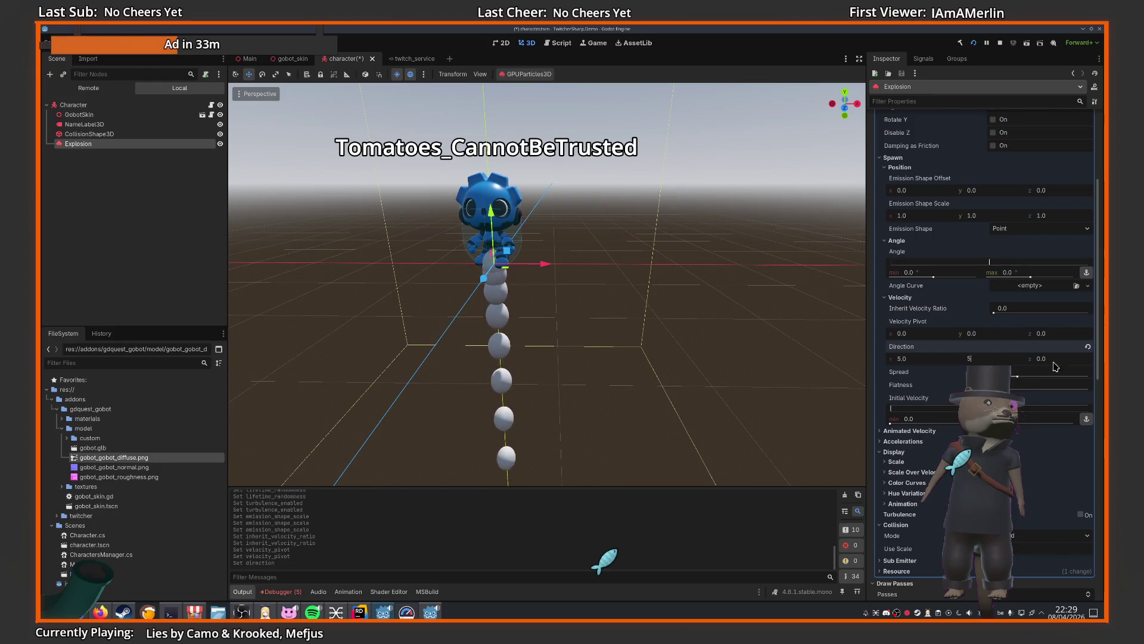
{"action": "type", "text": "5"}
{"action": "left_click", "coordinate": [912, 472]}
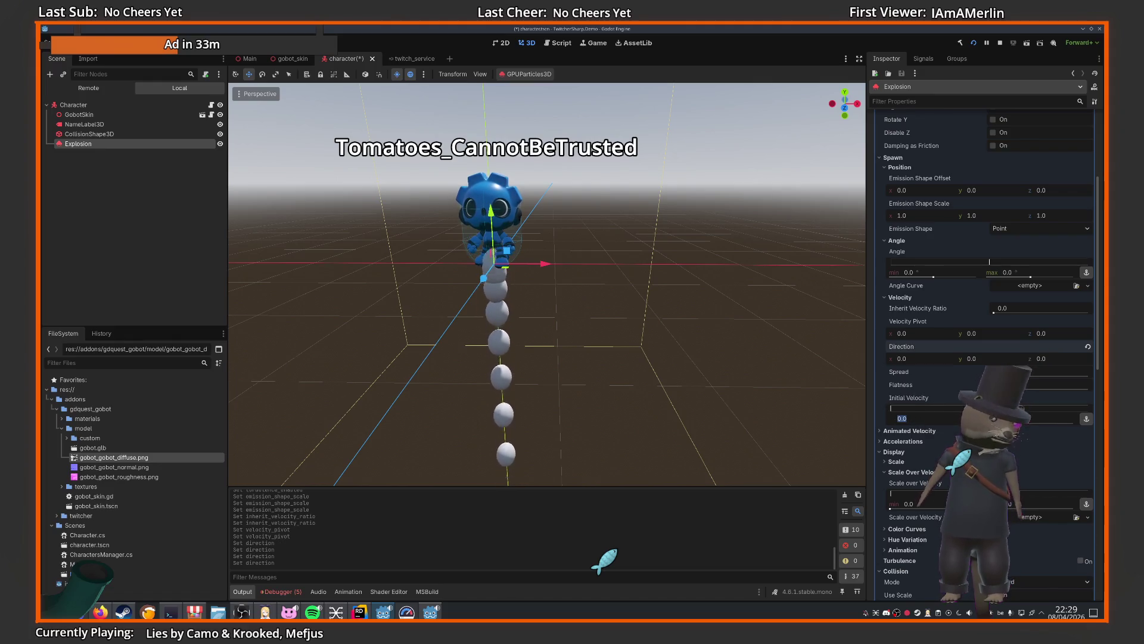
{"action": "left_click", "coordinate": [936, 418]}
{"action": "type", "text": "5"}
{"action": "key", "text": "Return"}
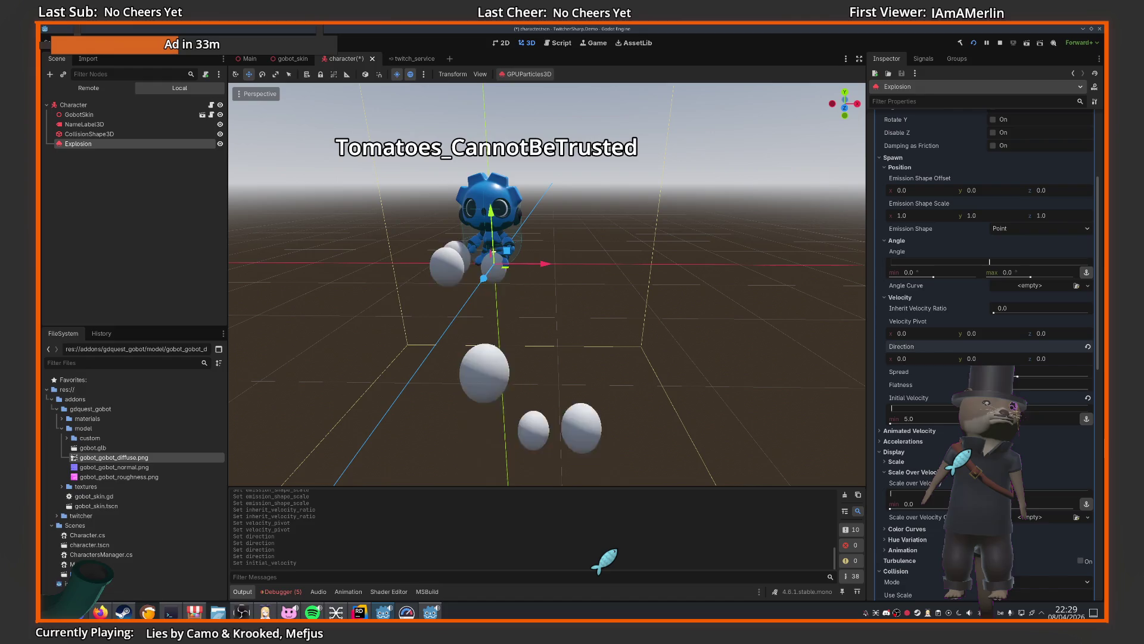
{"action": "scroll", "coordinate": [626, 325], "scroll_direction": "down", "scroll_amount": 5}
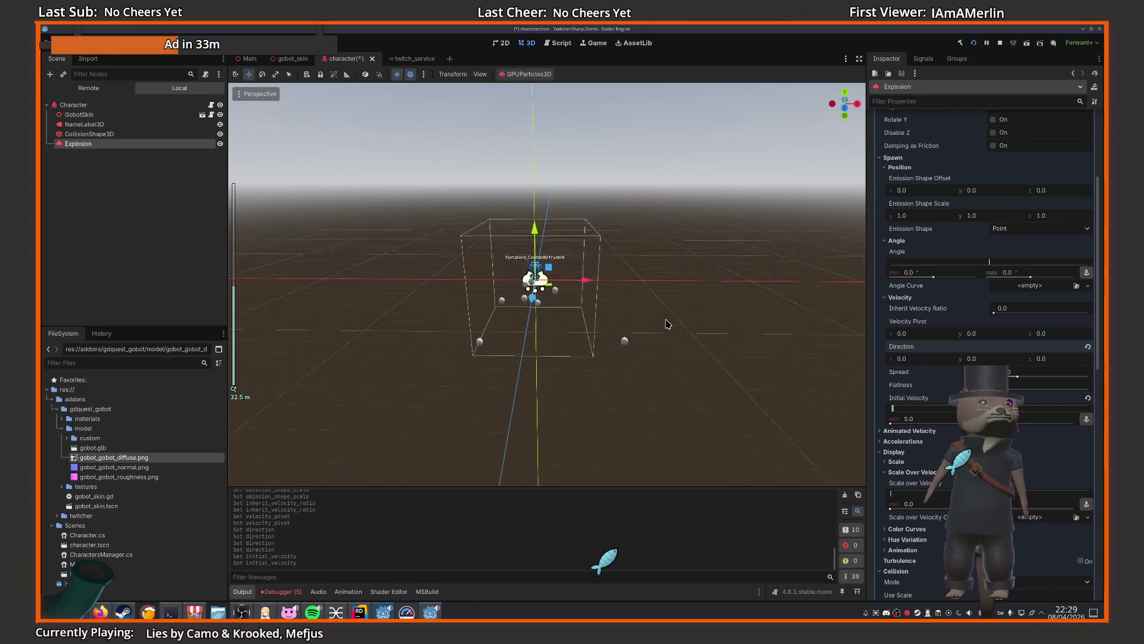
{"action": "scroll", "coordinate": [635, 327], "scroll_direction": "up", "scroll_amount": 8}
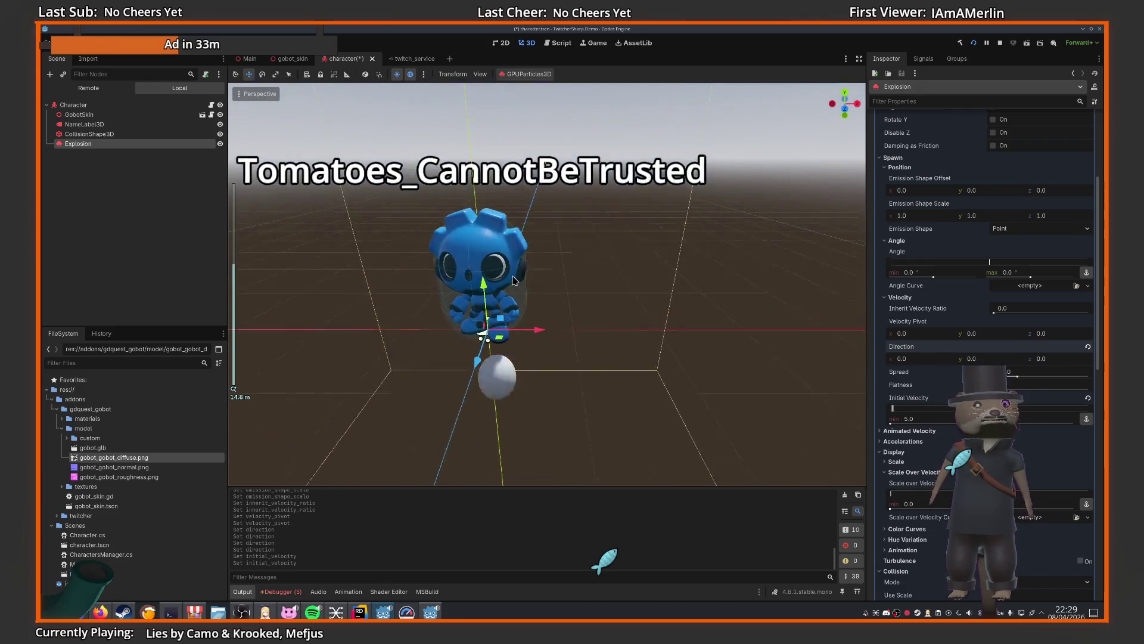
- Orbit and zoom the viewport to view the whole Explosion particle burst
{"action": "mouse_move", "coordinate": [510, 273]}
{"action": "left_mouse_down"}
{"action": "mouse_move", "coordinate": [681, 331]}
{"action": "mouse_move", "coordinate": [636, 324]}
{"action": "left_mouse_up"}
{"action": "scroll", "coordinate": [681, 332], "scroll_direction": "down", "scroll_amount": 4}
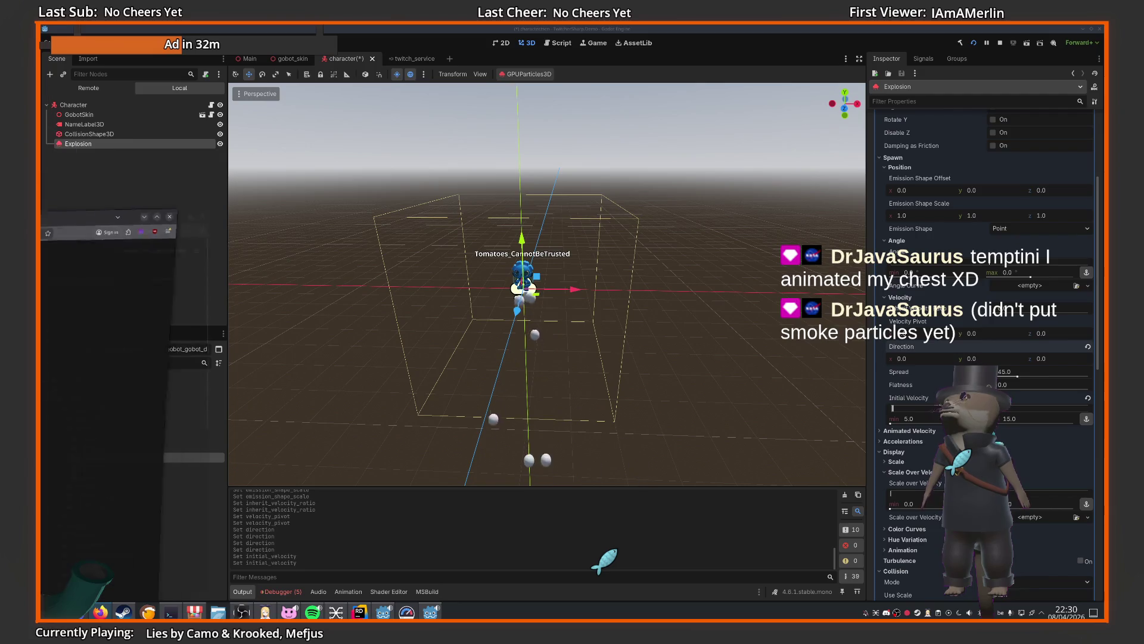
- Switch to the explosion tutorial page, expand its description and briefly browse the YouTube feed
{"action": "key", "text": "alt+Tab"}
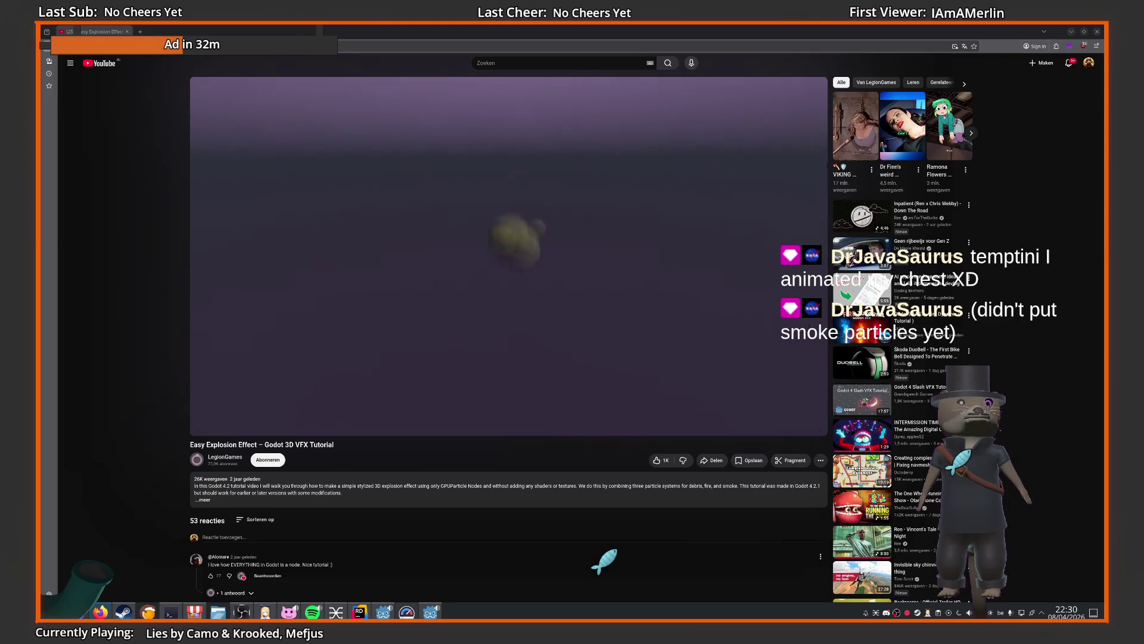
{"action": "left_click", "coordinate": [498, 480]}
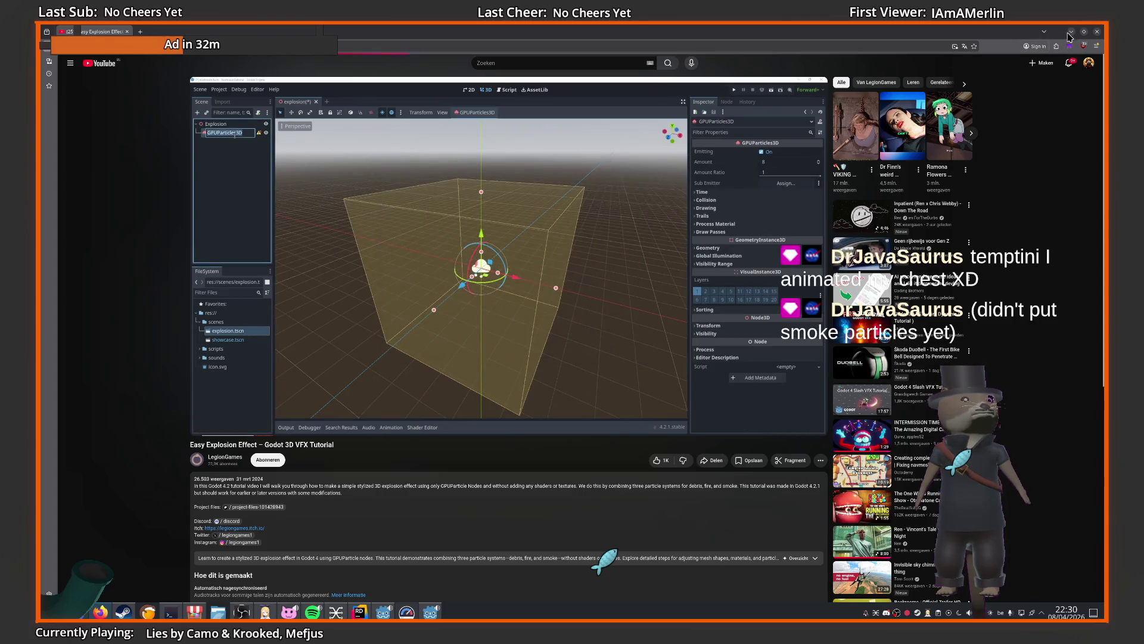
{"action": "key", "text": "alt+Left"}
{"action": "right_click", "coordinate": [406, 234]}
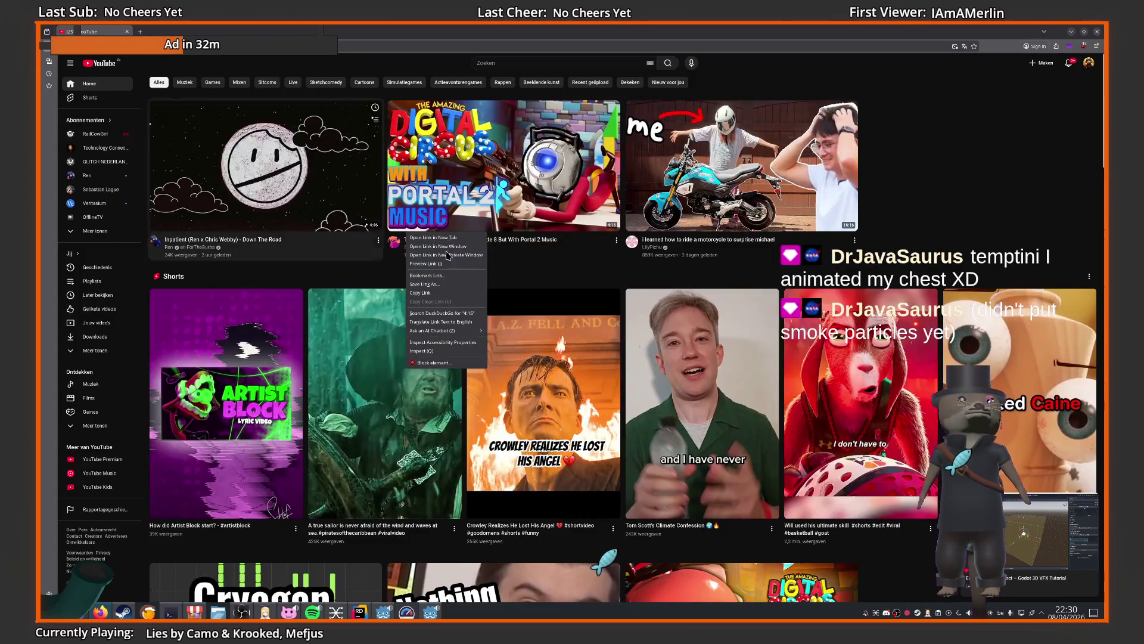
{"action": "left_click", "coordinate": [958, 152]}
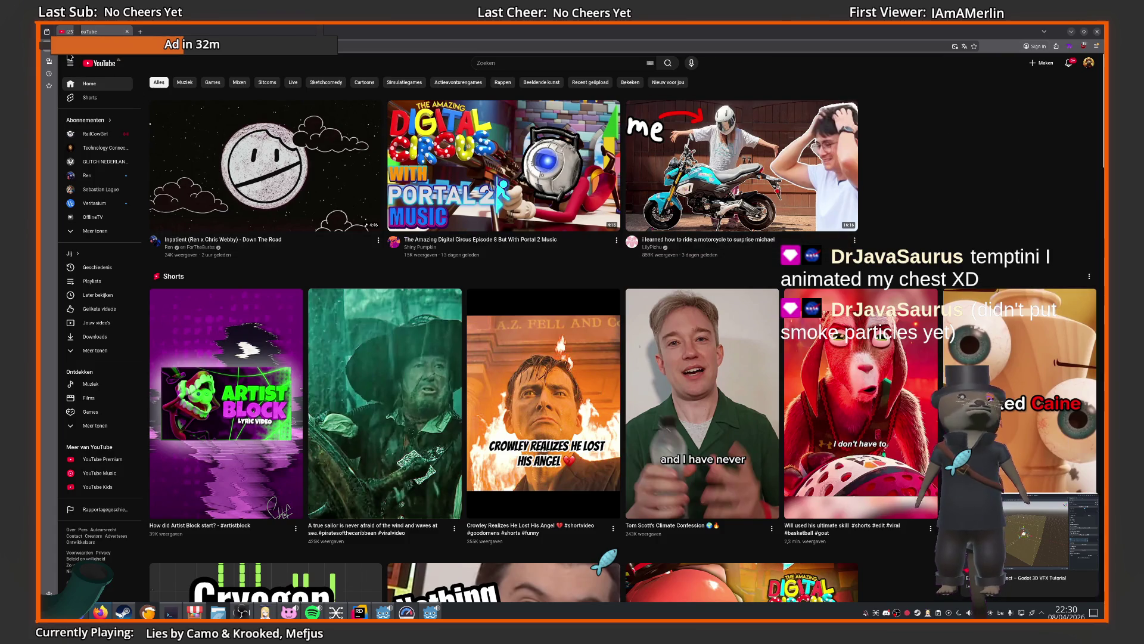
{"action": "key", "text": "alt+Right"}
- Pop the tutorial video into picture-in-picture and return to Godot
{"action": "right_click", "coordinate": [449, 274]}
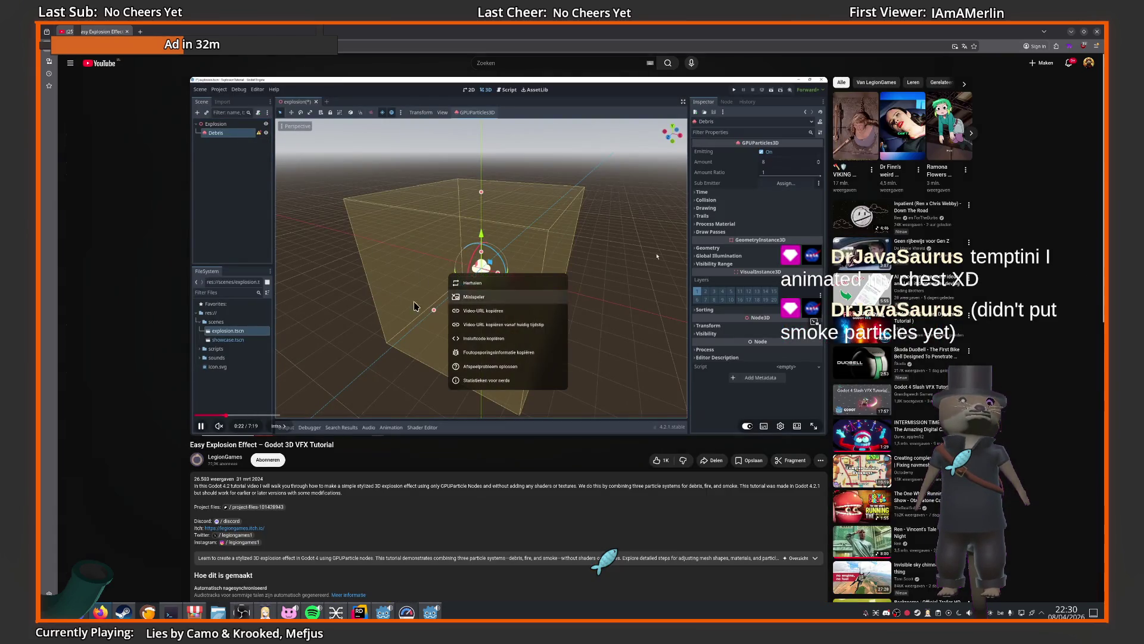
{"action": "key", "text": "Escape"}
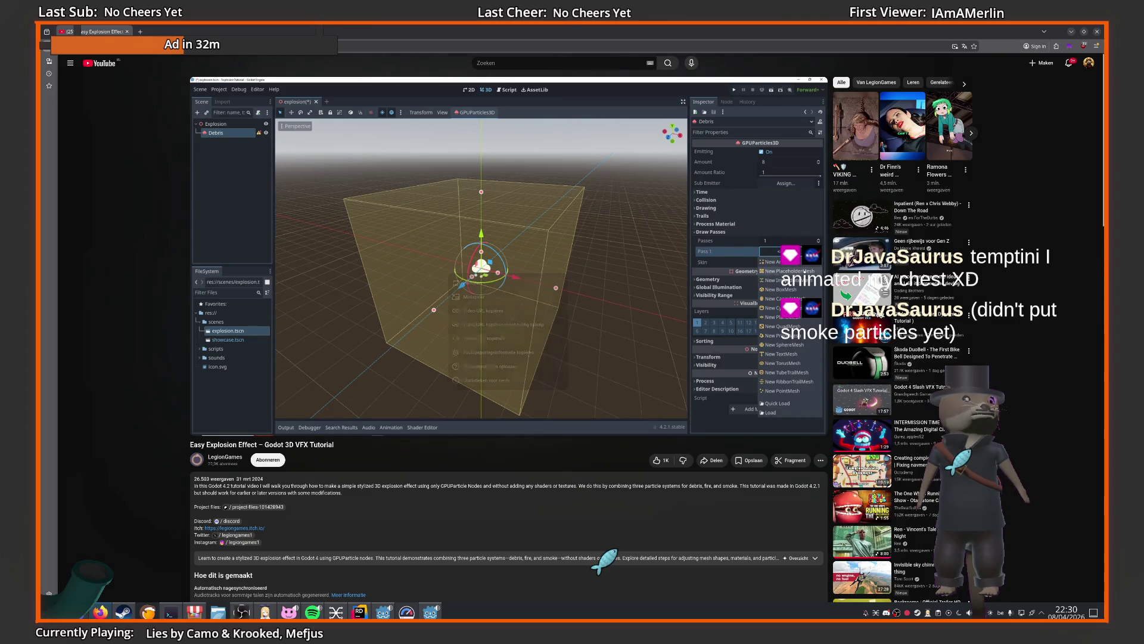
{"action": "key", "text": "ctrl+shift+bracketright"}
{"action": "key", "text": "alt+Tab"}
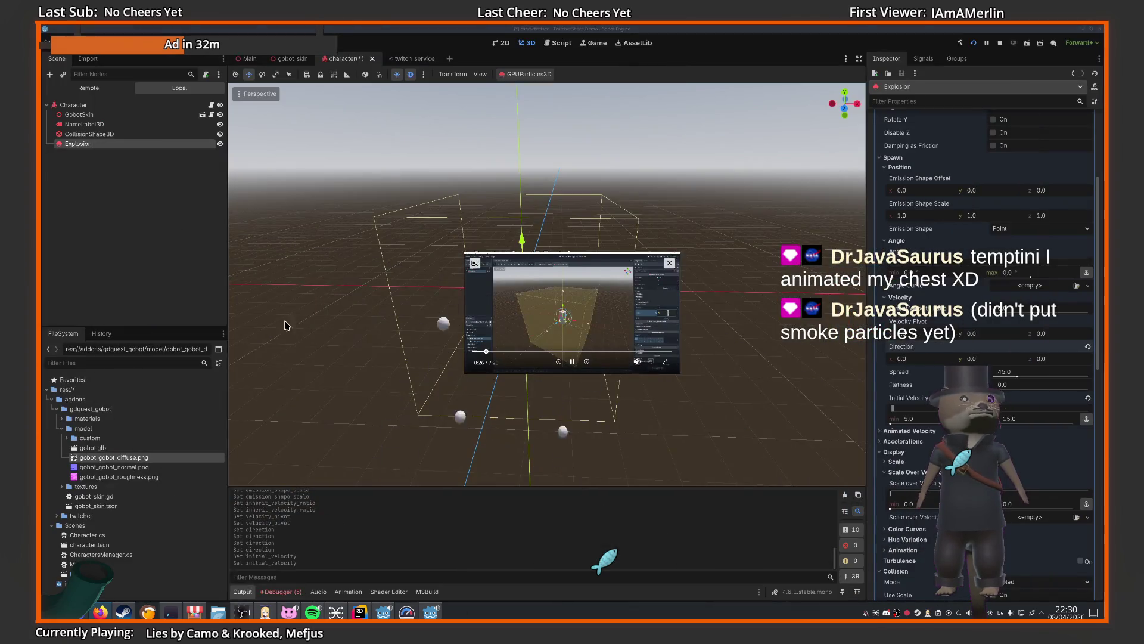
- Enlarge and reposition the floating tutorial video and keep it above other windows
{"action": "left_click_drag", "start_coordinate": [465, 298], "coordinate": [81, 301]}
{"action": "left_click_drag", "start_coordinate": [295, 341], "coordinate": [597, 345]}
{"action": "left_click_drag", "start_coordinate": [526, 474], "coordinate": [494, 526]}
{"action": "right_click", "coordinate": [466, 361]}
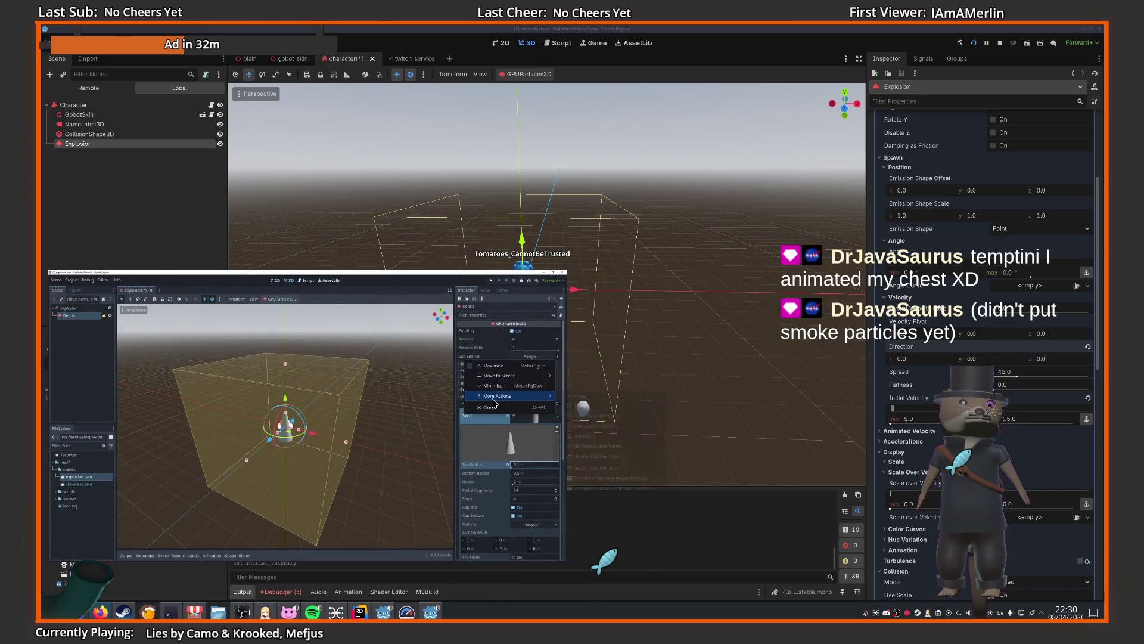
{"action": "mouse_move", "coordinate": [513, 395]}
{"action": "left_click", "coordinate": [595, 416]}
{"action": "mouse_move", "coordinate": [327, 553]}
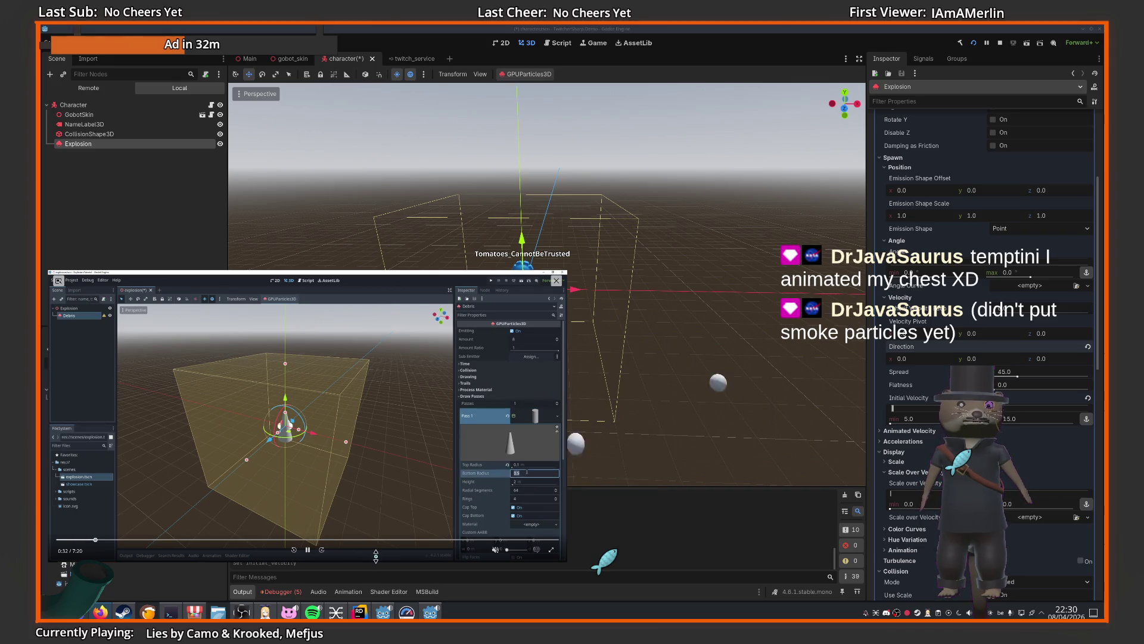
- Rewind the tutorial a few seconds and clear the Explosion's process material
{"action": "key", "text": "Left"}
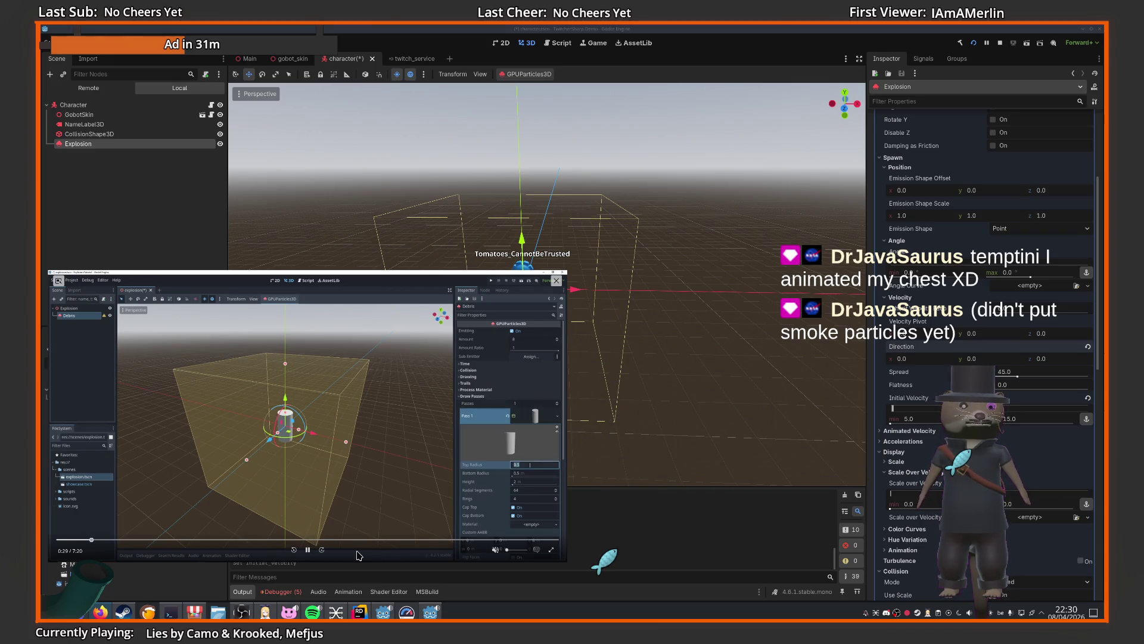
{"action": "scroll", "coordinate": [987, 229], "scroll_direction": "up", "scroll_amount": 5}
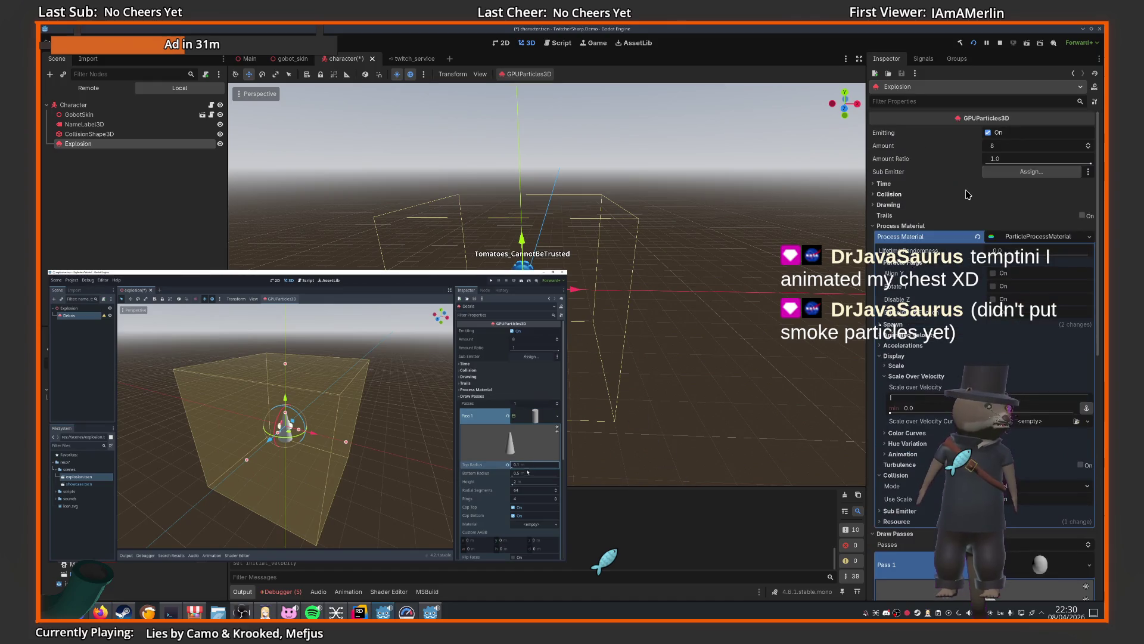
{"action": "key", "text": "ctrl+z"}
{"action": "key", "text": "ctrl+z"}
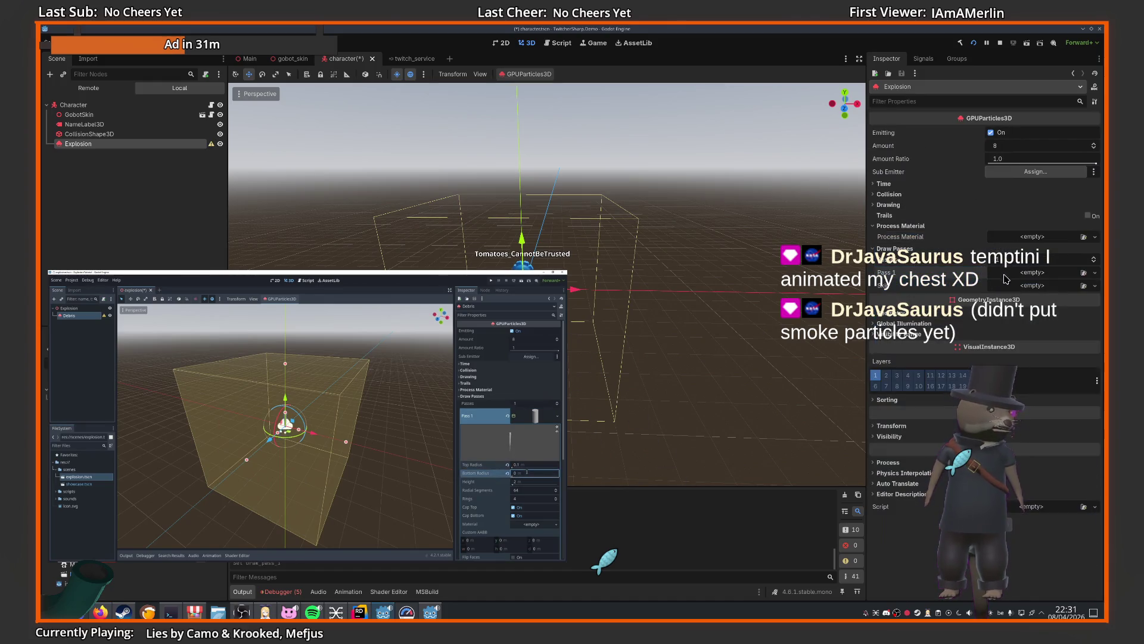
- Set the first draw pass to a new CylinderMesh with top radius 0.1
{"action": "left_click", "coordinate": [1021, 274]}
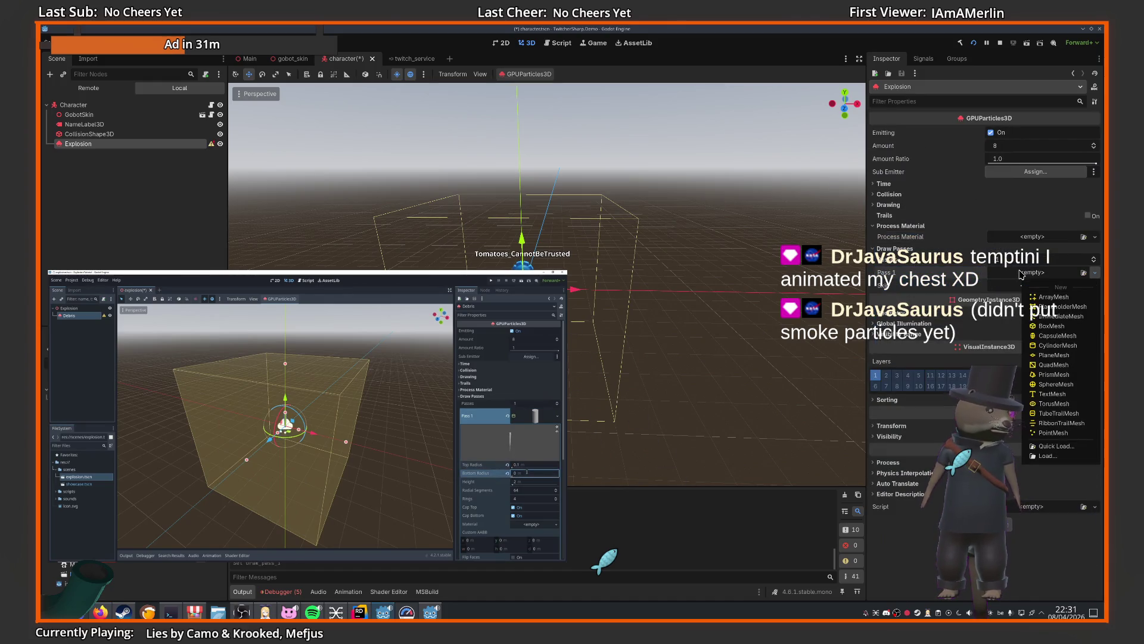
{"action": "left_click", "coordinate": [1052, 347]}
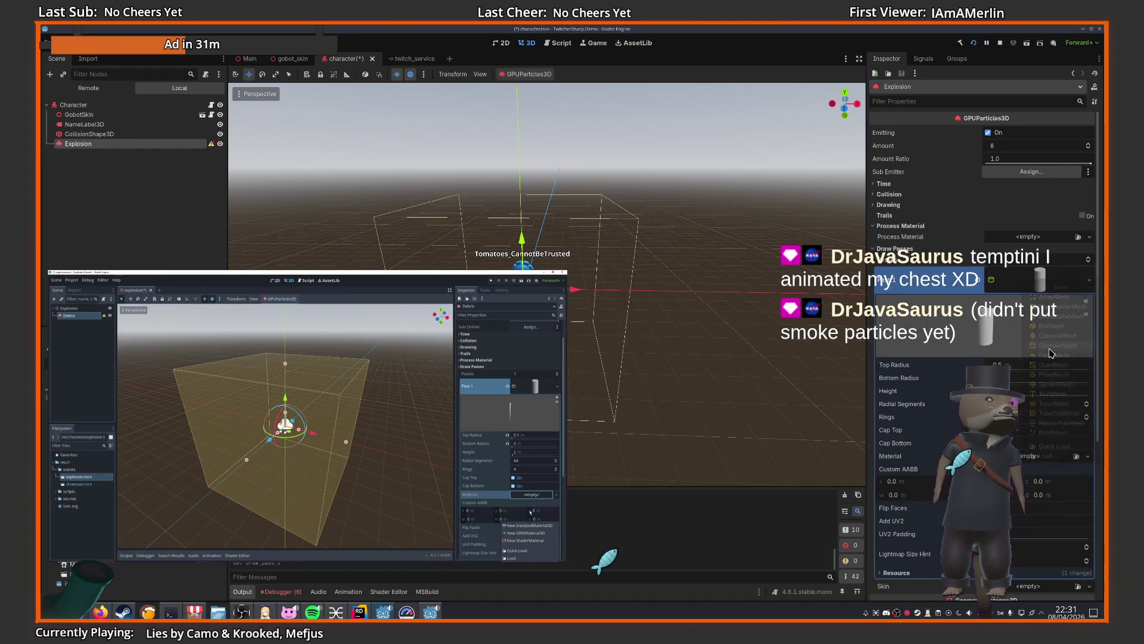
{"action": "type", "text": "0.1"}
{"action": "key", "text": "Return"}
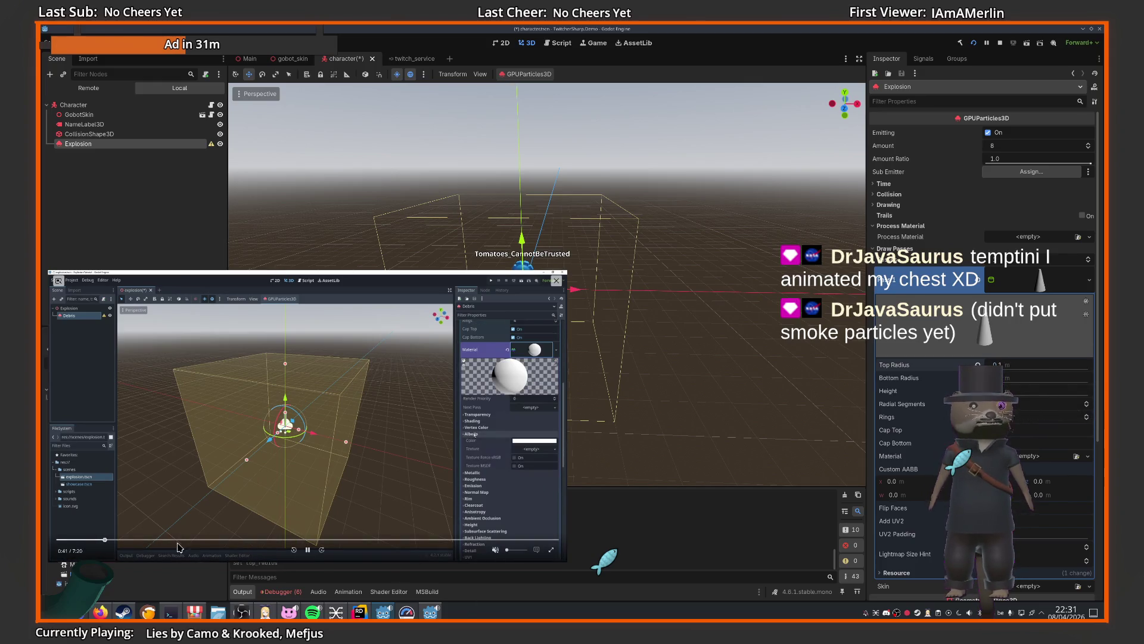
- Rewind the tutorial video to 0:40 and pause it
{"action": "left_click", "coordinate": [103, 541]}
{"action": "left_click", "coordinate": [100, 540]}
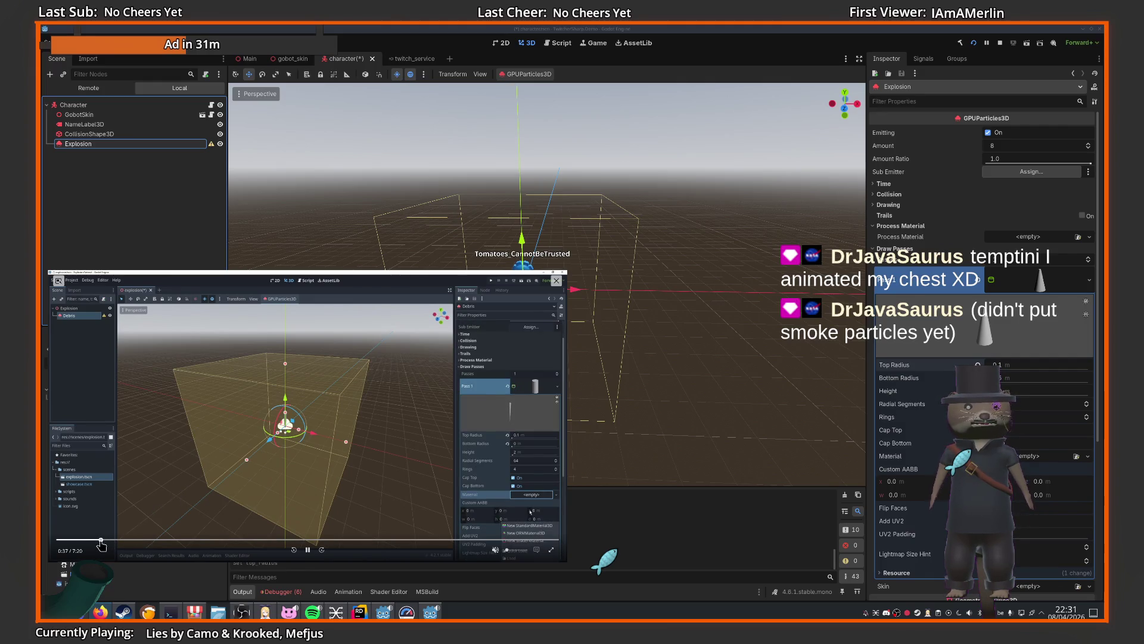
{"action": "left_click", "coordinate": [308, 550]}
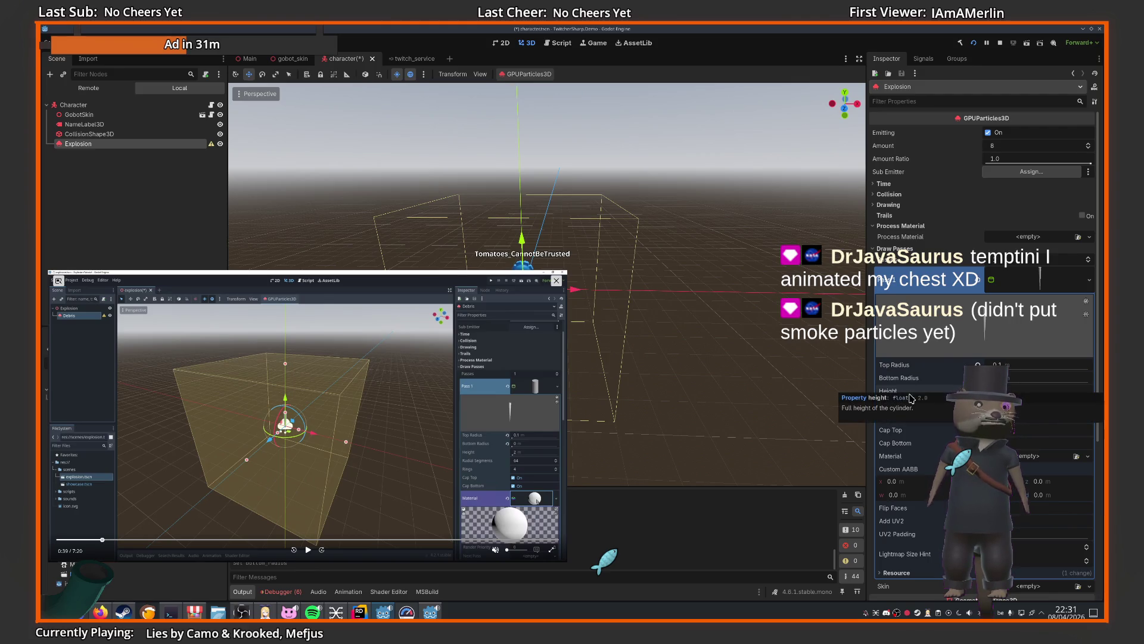
{"action": "scroll", "coordinate": [904, 416], "scroll_direction": "down", "scroll_amount": 3}
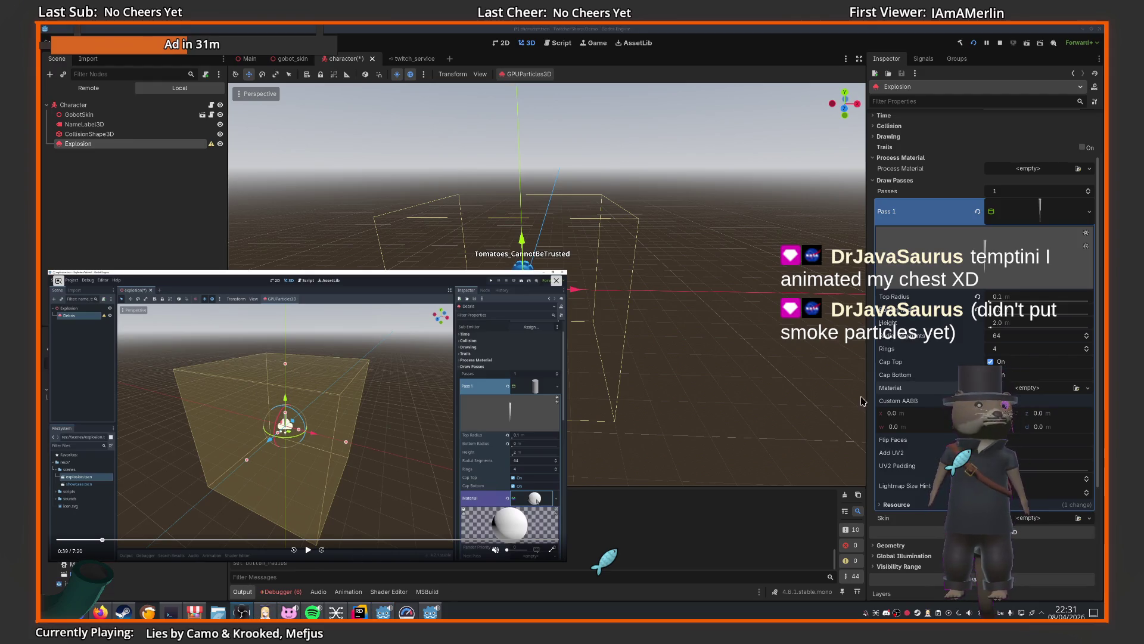
- Give the cylinder mesh a new StandardMaterial3D and expand its settings
{"action": "left_click", "coordinate": [1024, 391]}
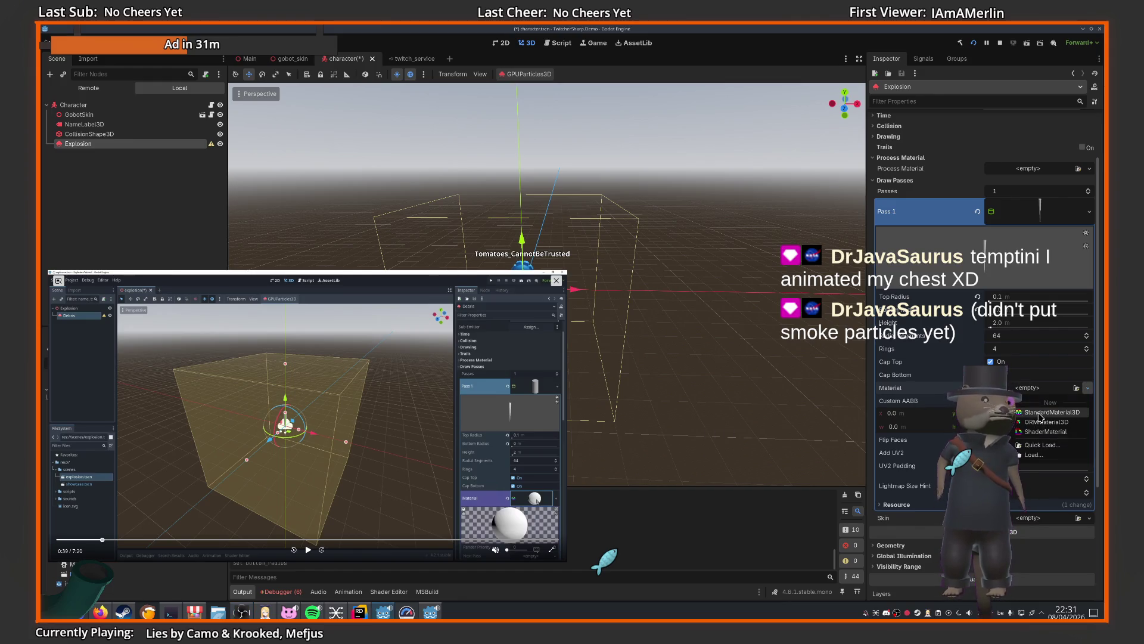
{"action": "left_click", "coordinate": [1040, 413]}
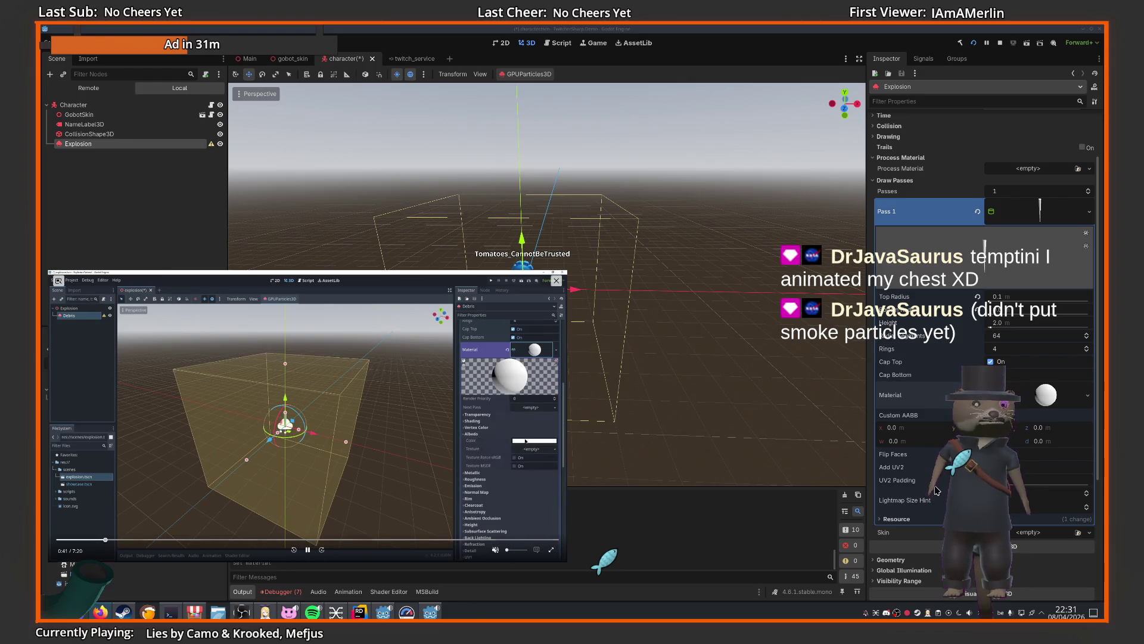
{"action": "left_click", "coordinate": [1051, 400]}
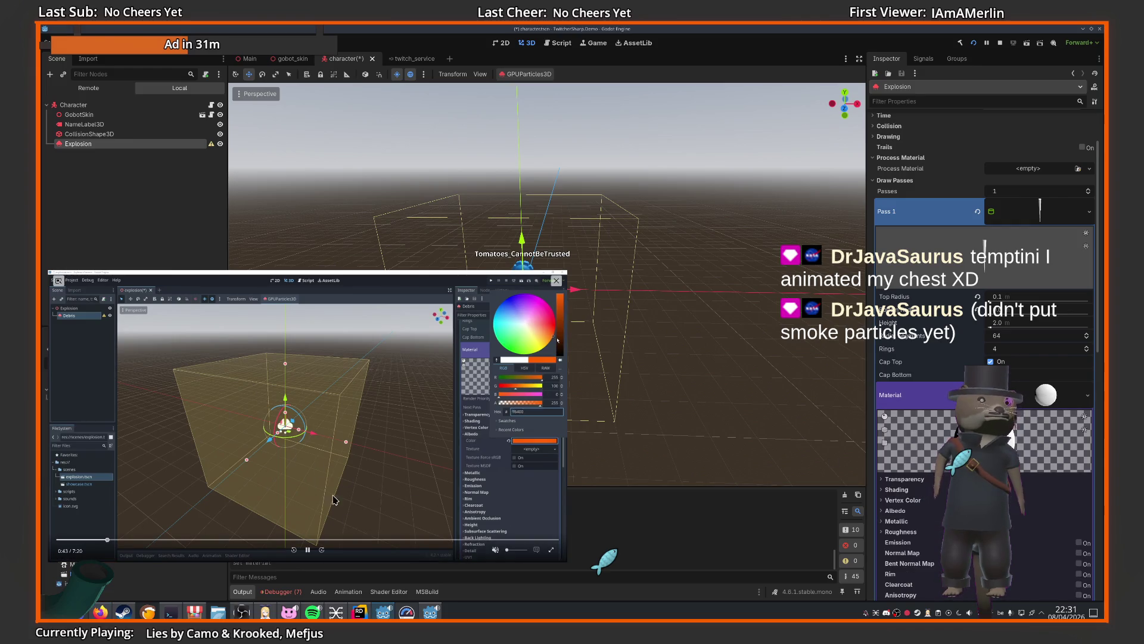
{"action": "left_click", "coordinate": [309, 549]}
{"action": "scroll", "coordinate": [917, 499], "scroll_direction": "down", "scroll_amount": 3}
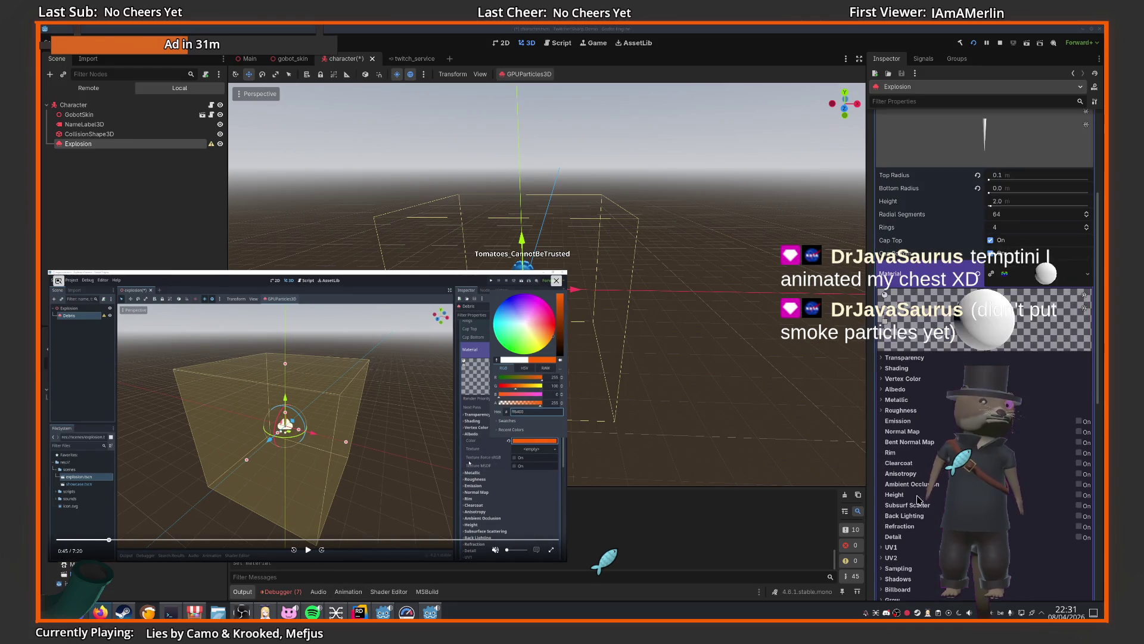
- Set the material's albedo colour to orange with R 255 and G 100
{"action": "left_click", "coordinate": [894, 389]}
{"action": "left_click", "coordinate": [1052, 399]}
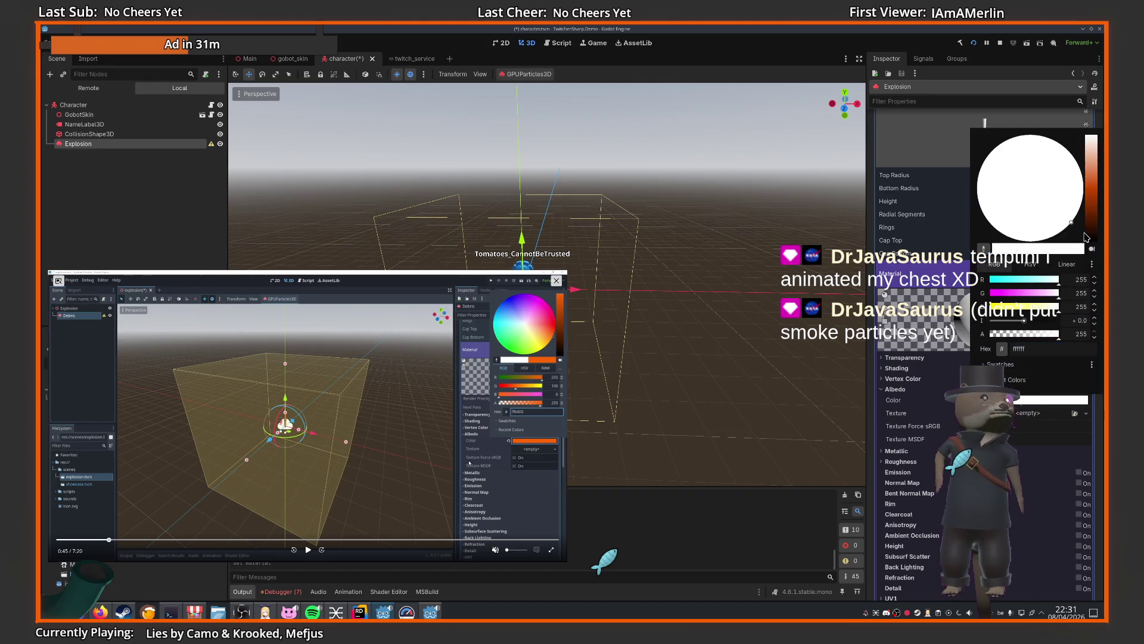
{"action": "mouse_move", "coordinate": [1095, 180]}
{"action": "left_mouse_down"}
{"action": "mouse_move", "coordinate": [1082, 219]}
{"action": "mouse_move", "coordinate": [1096, 143]}
{"action": "mouse_move", "coordinate": [1100, 186]}
{"action": "left_mouse_up"}
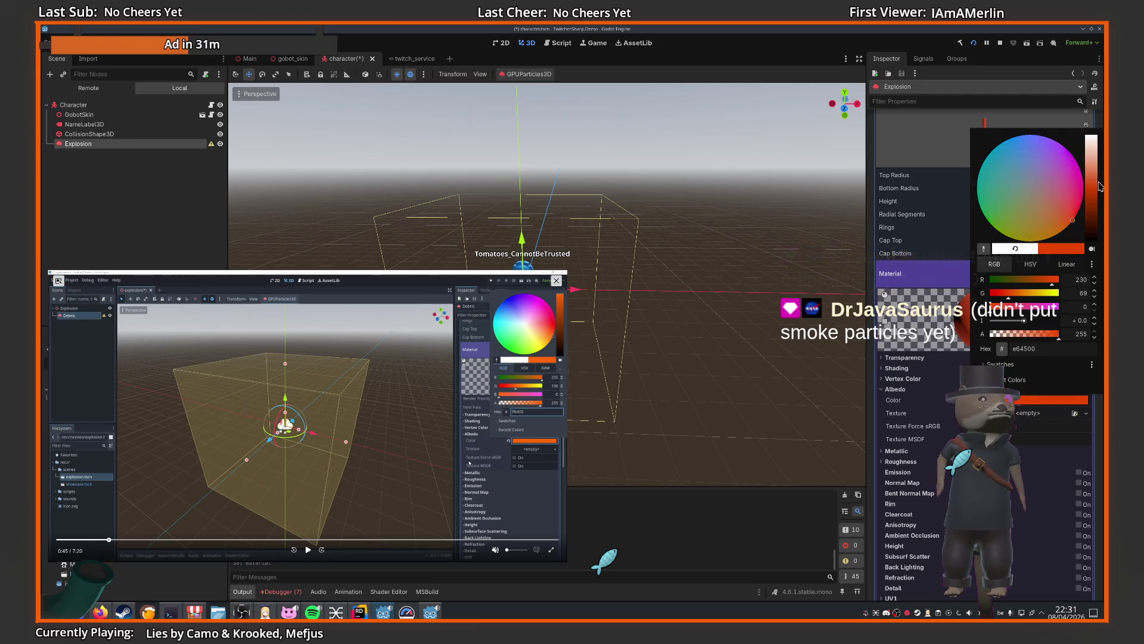
{"action": "left_click", "coordinate": [1033, 265]}
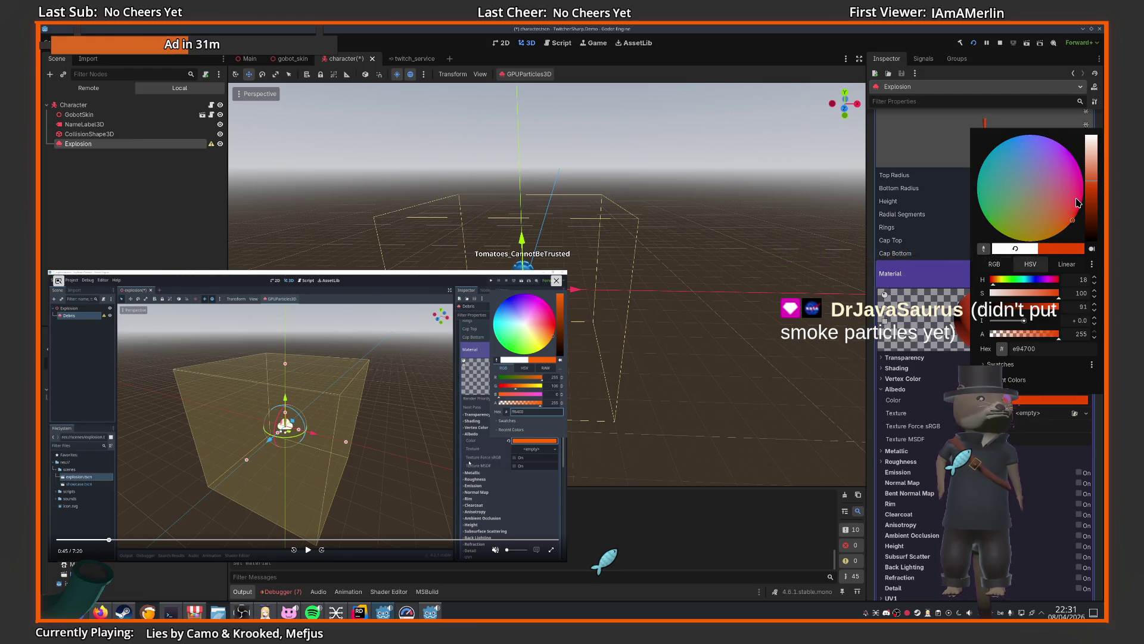
{"action": "left_click", "coordinate": [993, 264]}
{"action": "left_click", "coordinate": [1073, 280]}
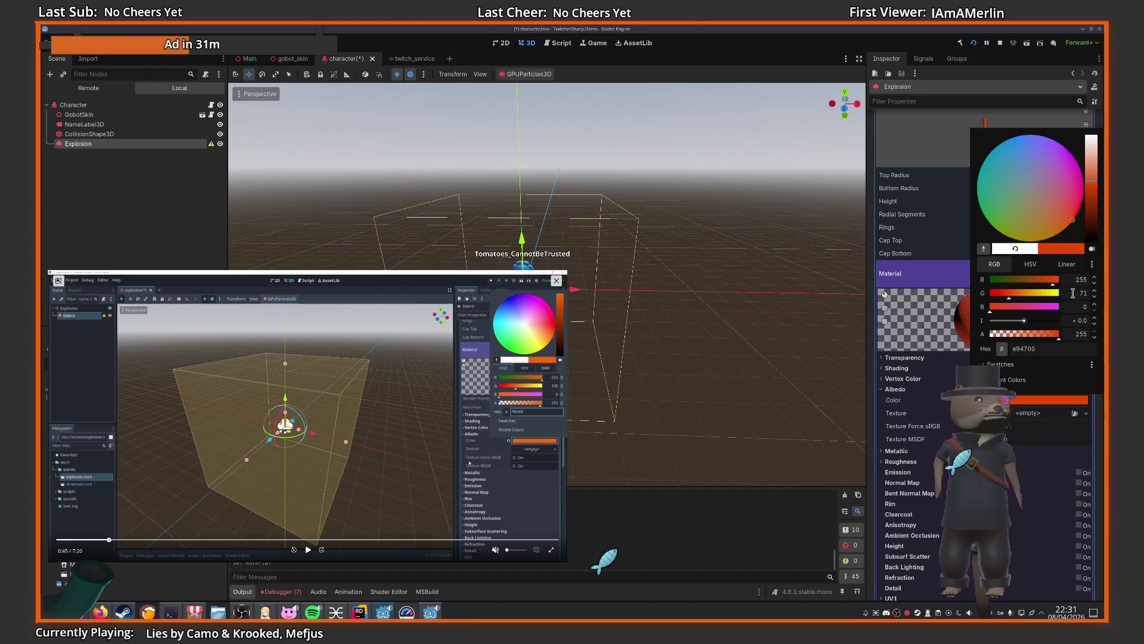
{"action": "left_click", "coordinate": [1073, 293]}
{"action": "type", "text": "00"}
{"action": "key", "text": "Return"}
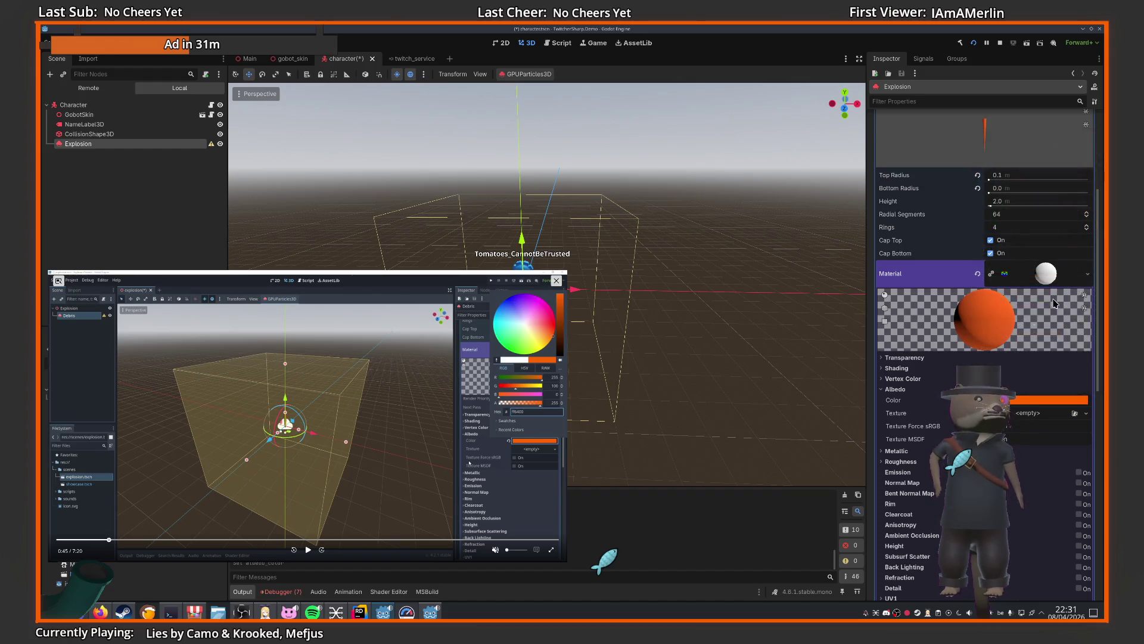
{"action": "left_click", "coordinate": [307, 550]}
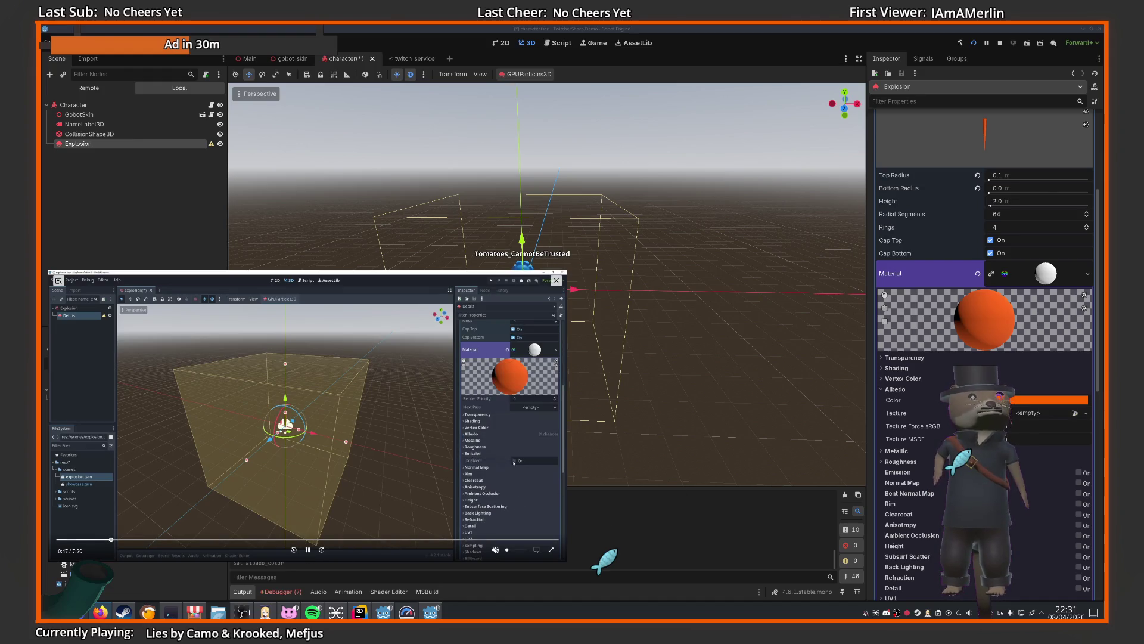
- Enable emission, sample the orange albedo as emission colour, and raise the energy multiplier
{"action": "left_click", "coordinate": [1079, 472]}
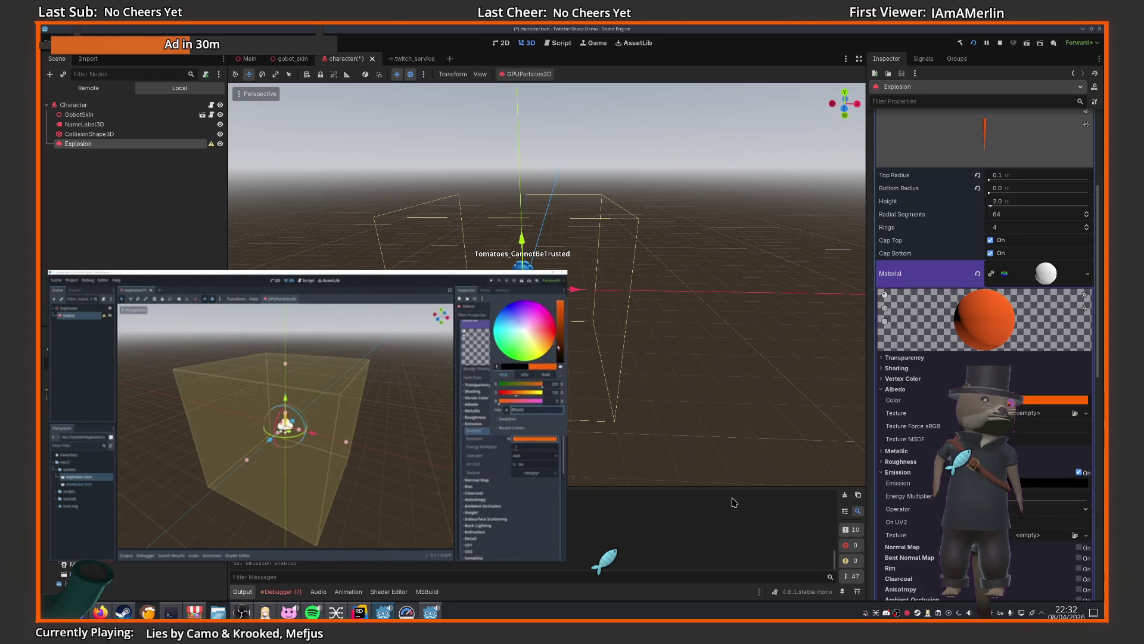
{"action": "mouse_move", "coordinate": [300, 560]}
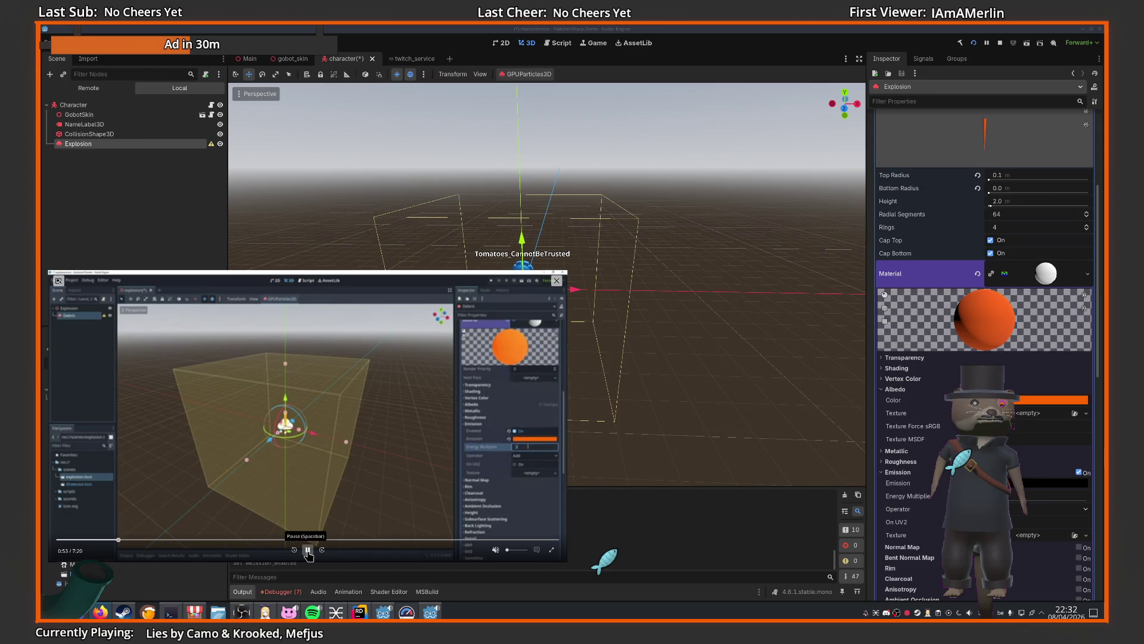
{"action": "left_click", "coordinate": [1052, 483]}
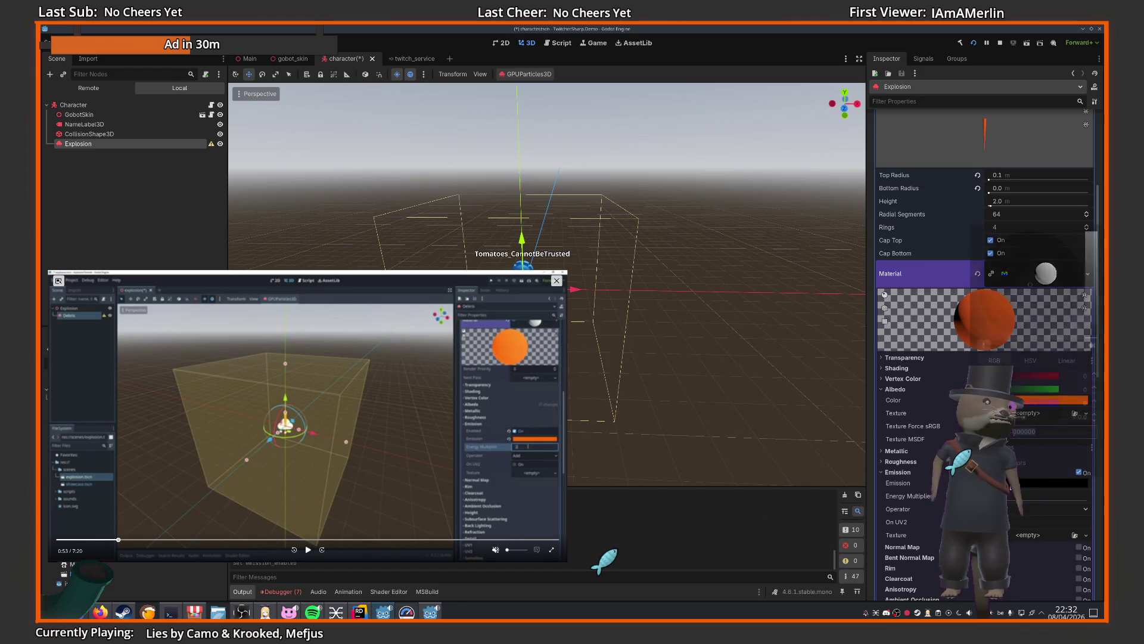
{"action": "left_click", "coordinate": [985, 346]}
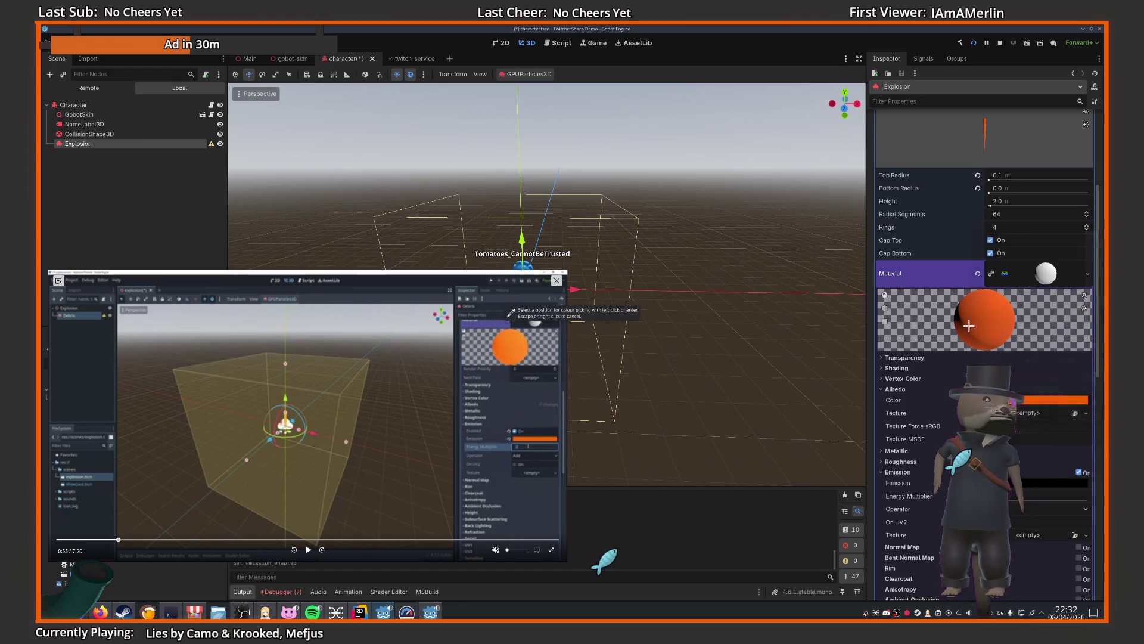
{"action": "left_click", "coordinate": [1033, 407]}
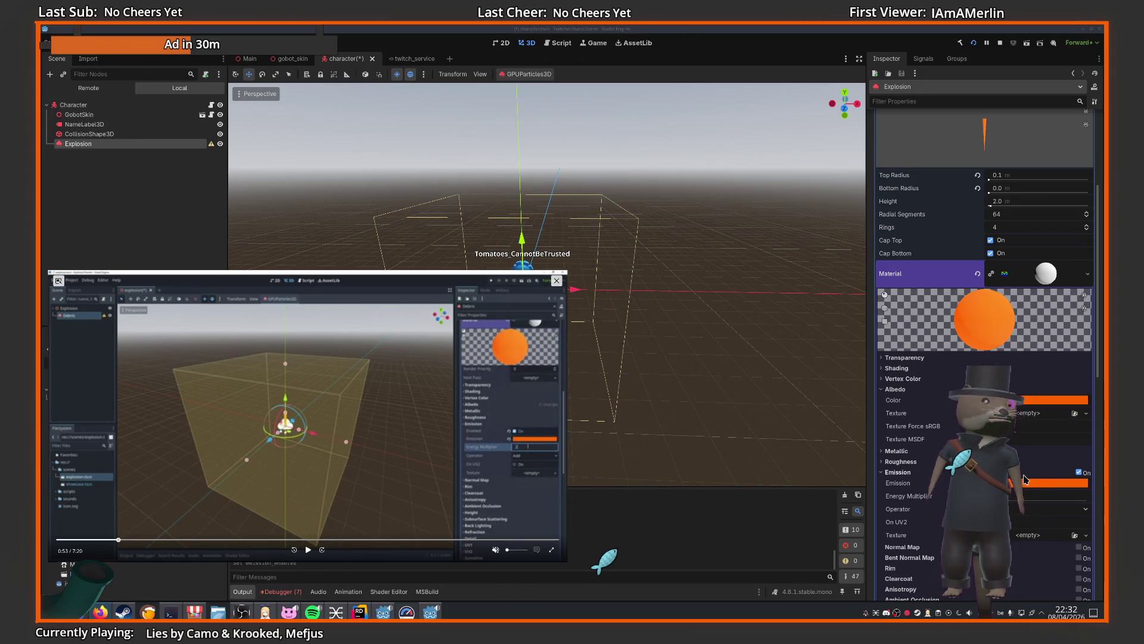
{"action": "left_click_drag", "start_coordinate": [1011, 502], "coordinate": [1037, 502]}
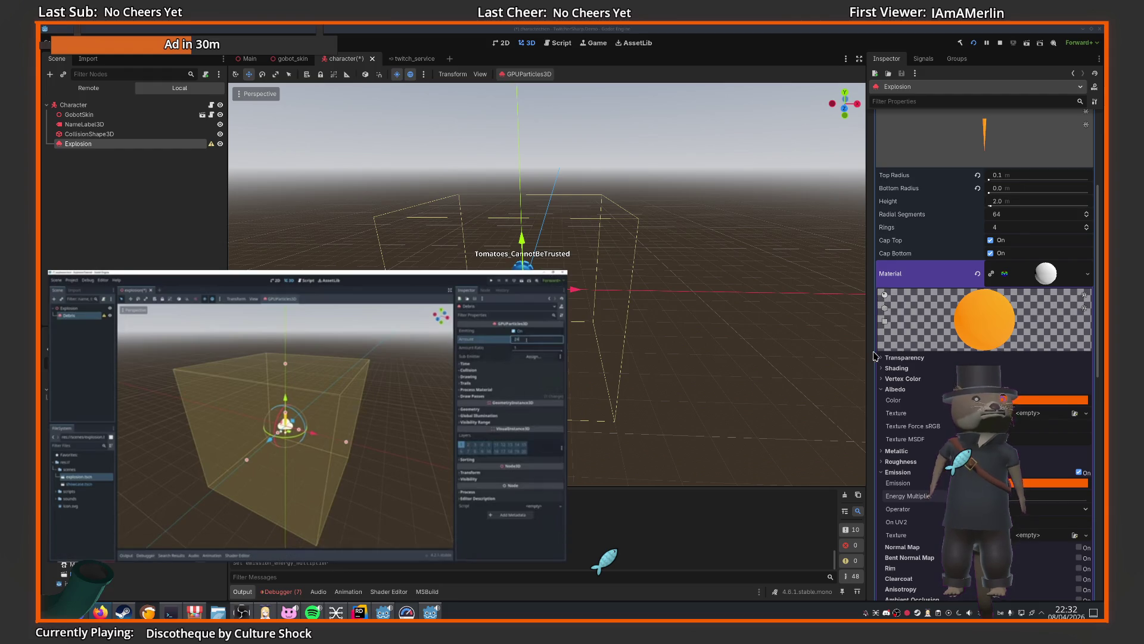
- Set particle Amount to 32, Lifetime to 0.5 s and Fixed FPS to 60
{"action": "scroll", "coordinate": [883, 342], "scroll_direction": "up", "scroll_amount": 3}
{"action": "left_click", "coordinate": [1001, 149]}
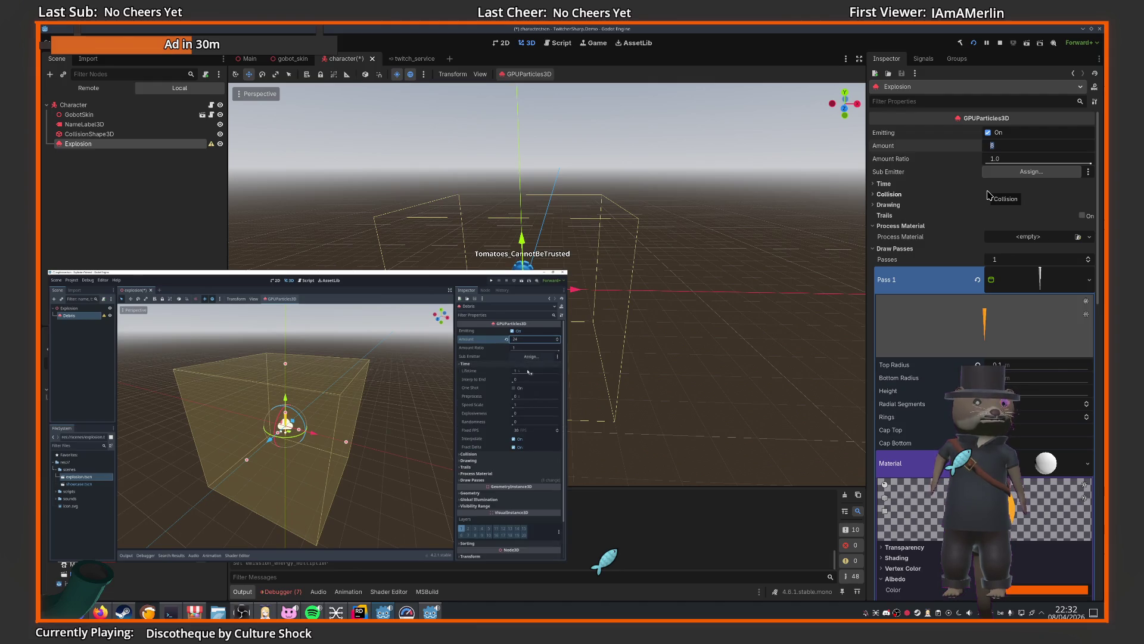
{"action": "type", "text": "32"}
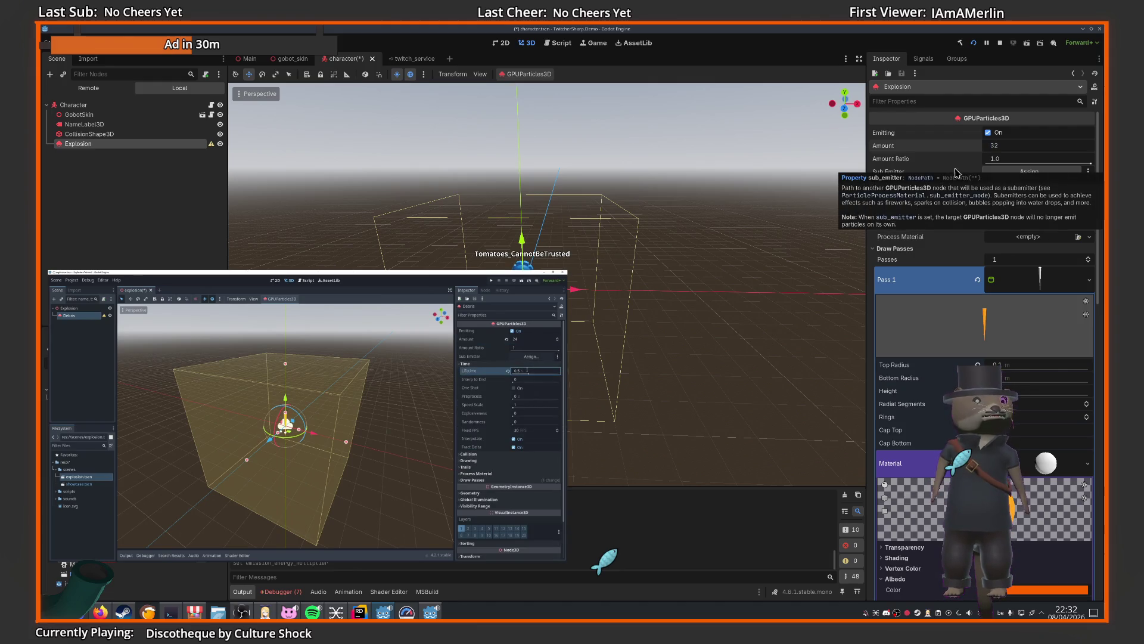
{"action": "key", "text": "Return"}
{"action": "left_click", "coordinate": [884, 183]}
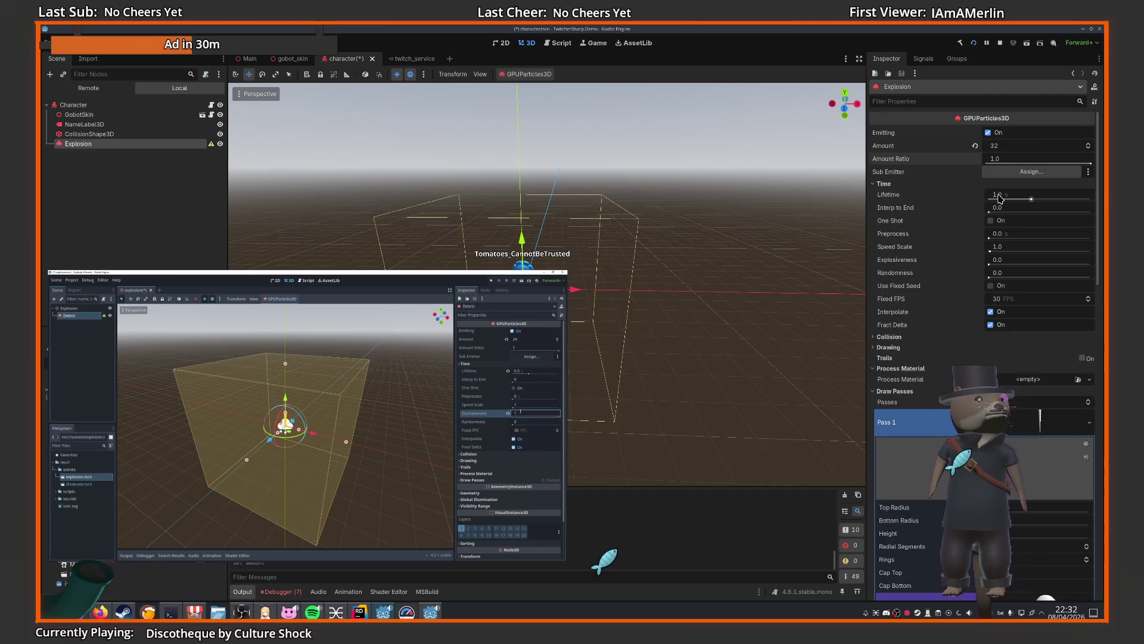
{"action": "left_click", "coordinate": [994, 195]}
{"action": "type", "text": "0.5"}
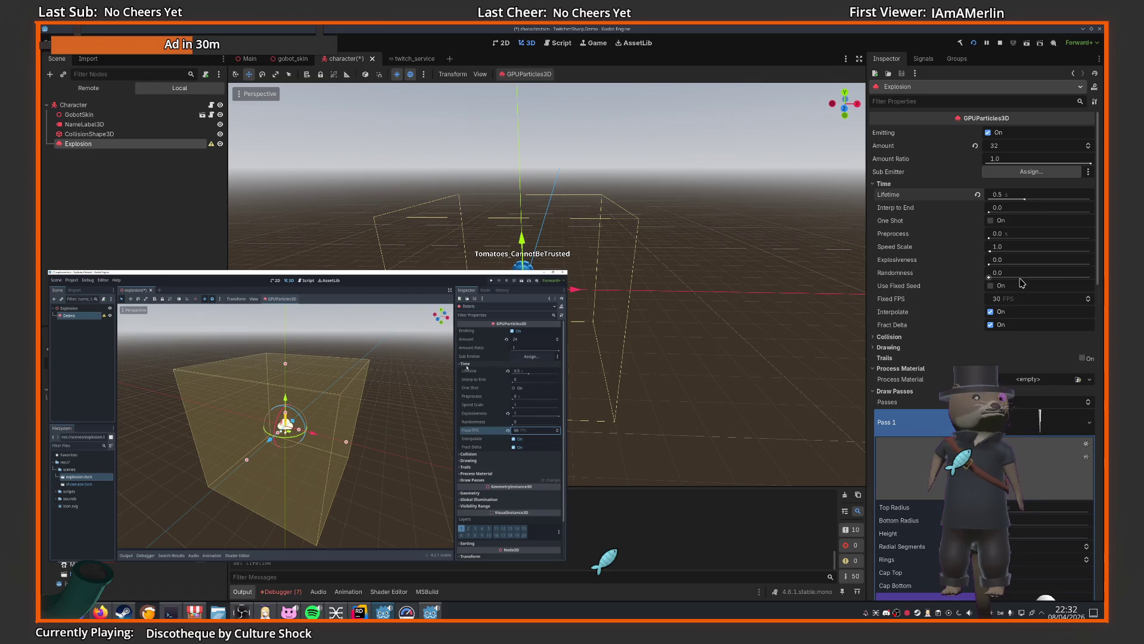
{"action": "left_click", "coordinate": [1015, 296]}
{"action": "type", "text": "60"}
{"action": "key", "text": "Return"}
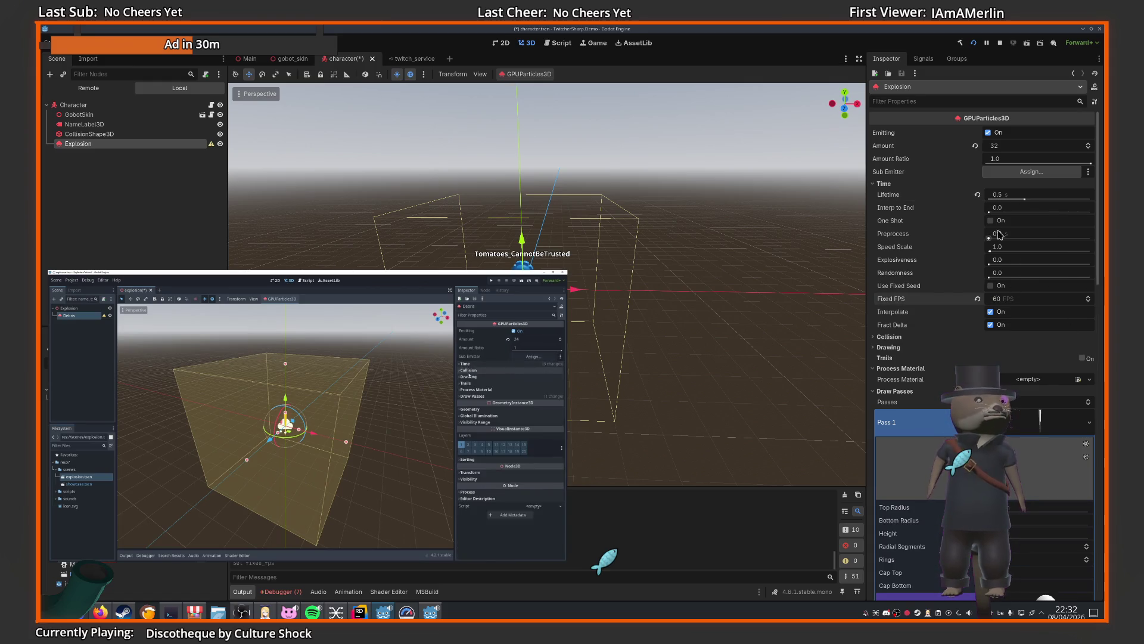
{"action": "mouse_move", "coordinate": [533, 427]}
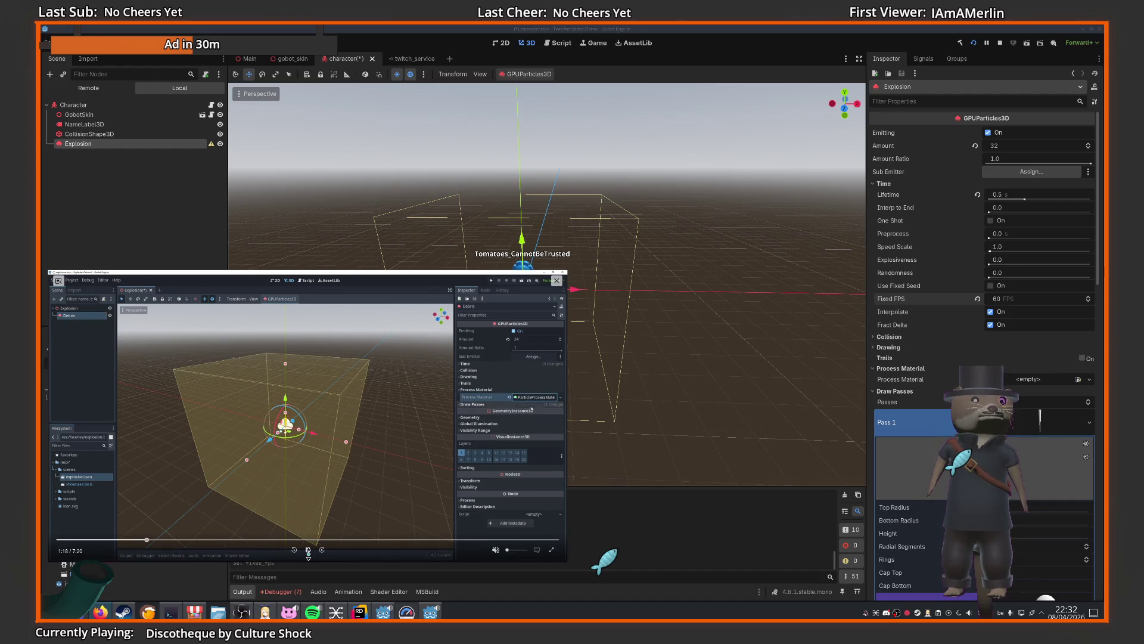
- Assign a new ParticleProcessMaterial and expand its Spawn velocity settings
{"action": "left_click", "coordinate": [308, 550]}
{"action": "left_click", "coordinate": [1008, 382]}
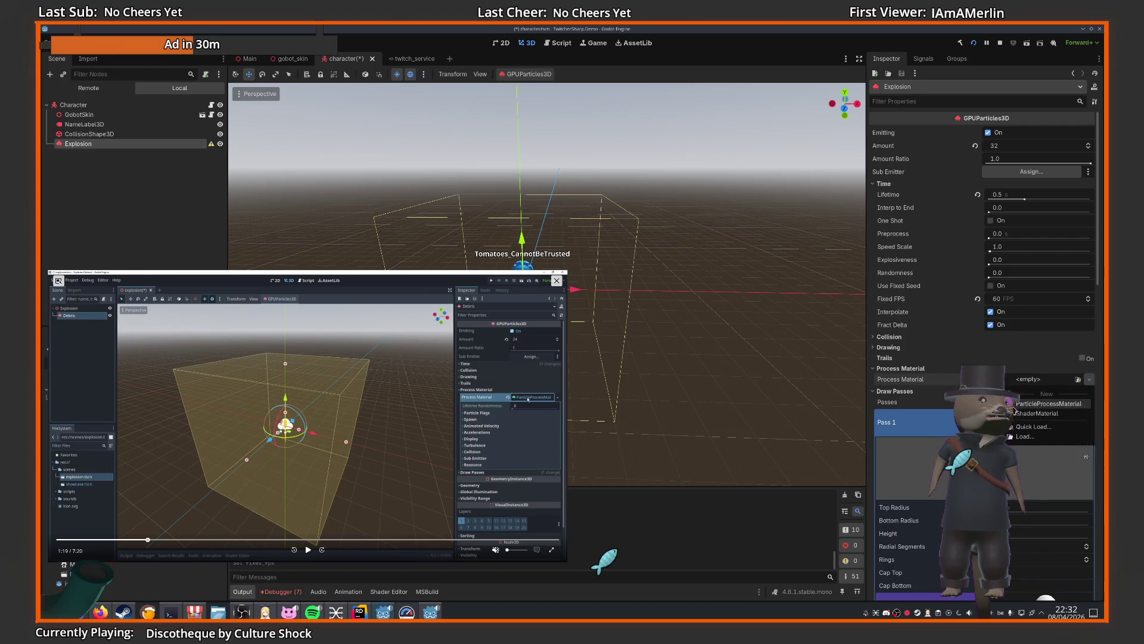
{"action": "left_click", "coordinate": [1017, 404]}
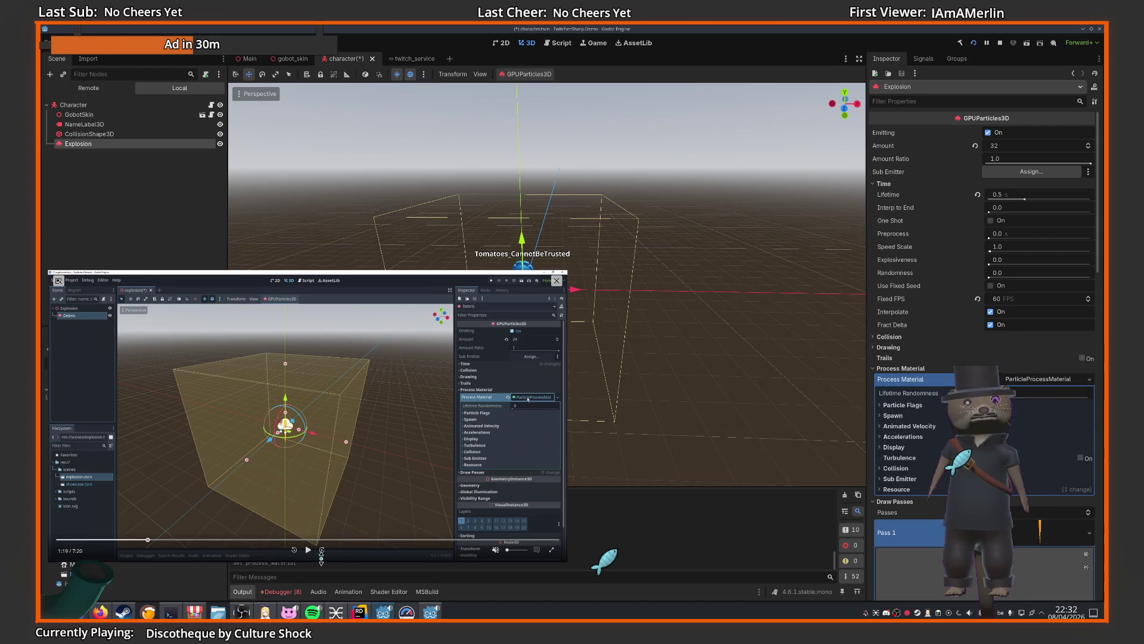
{"action": "left_click", "coordinate": [308, 549]}
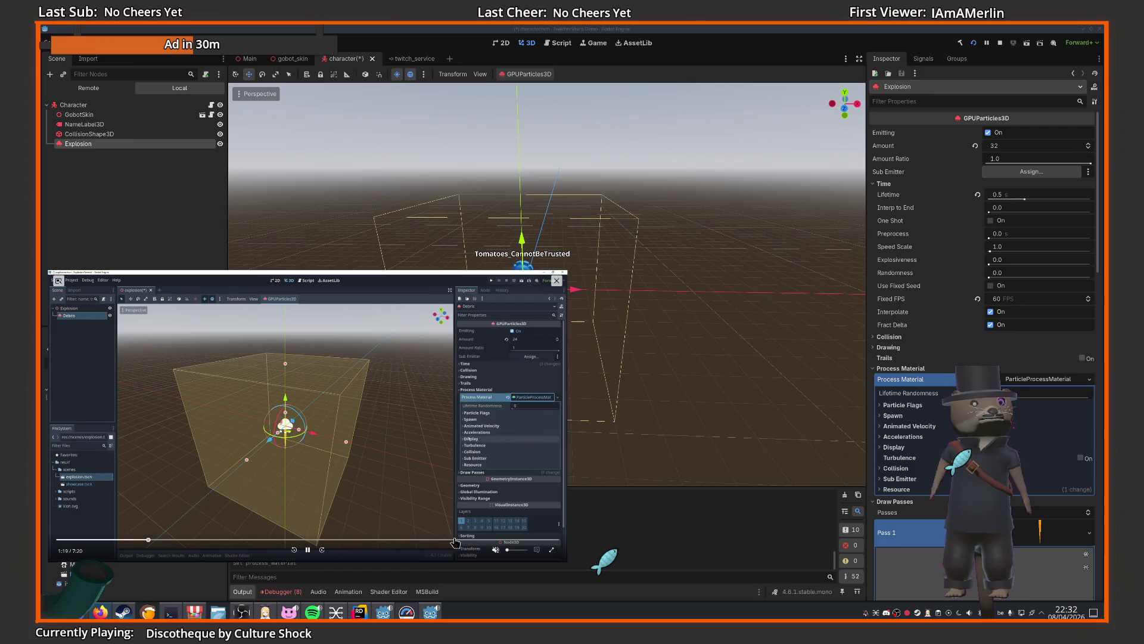
{"action": "left_click", "coordinate": [924, 415]}
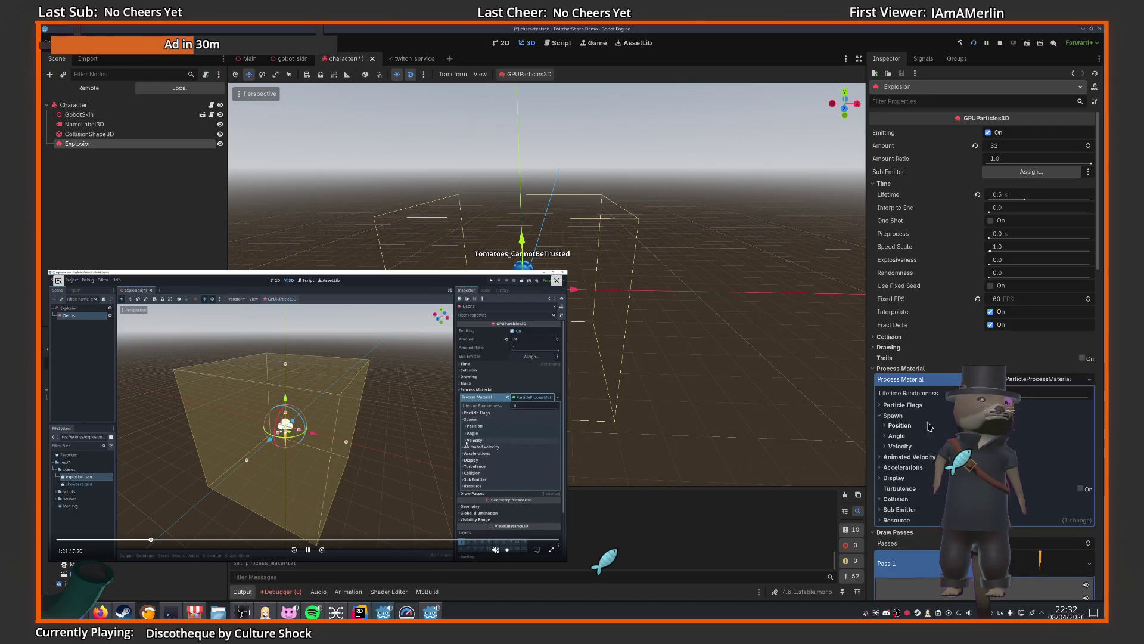
{"action": "left_click", "coordinate": [896, 447]}
{"action": "scroll", "coordinate": [895, 450], "scroll_direction": "down", "scroll_amount": 3}
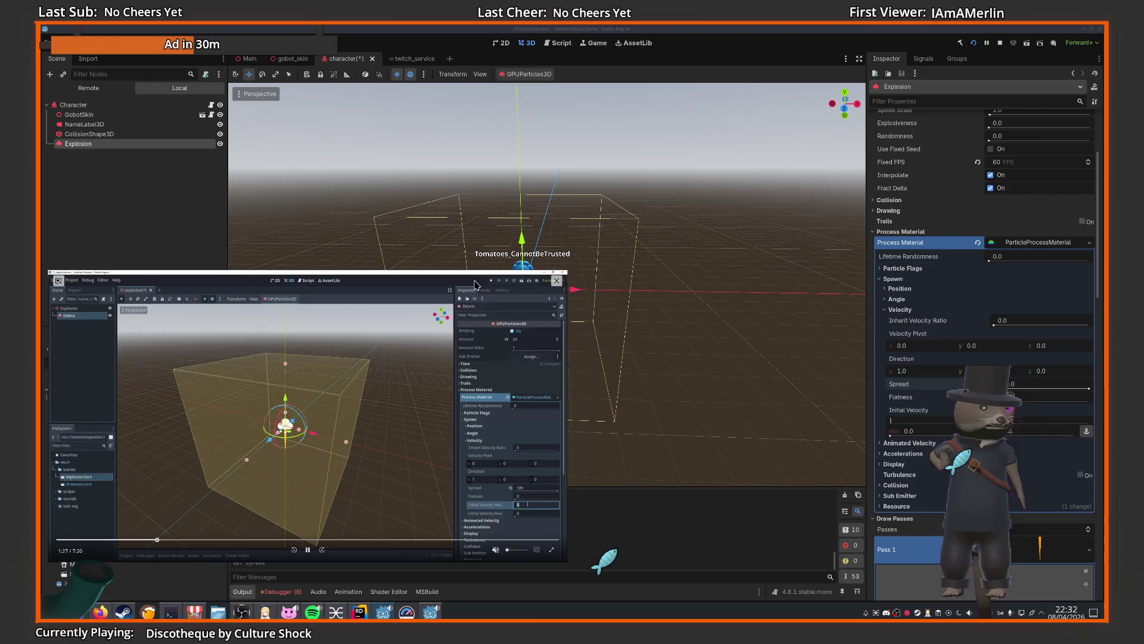
- Raise the velocity spread to 80 and set initial velocity to 12
{"action": "mouse_move", "coordinate": [474, 284]}
{"action": "left_mouse_down"}
{"action": "mouse_move", "coordinate": [463, 415]}
{"action": "mouse_move", "coordinate": [501, 316]}
{"action": "mouse_move", "coordinate": [508, 259]}
{"action": "left_mouse_up"}
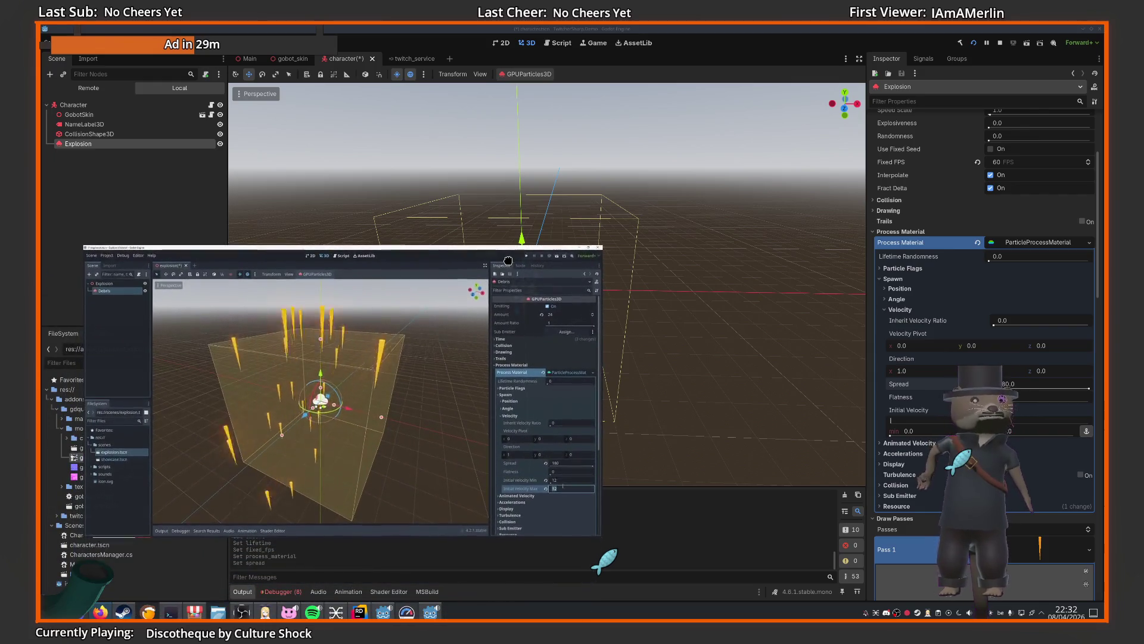
{"action": "left_click", "coordinate": [344, 528]}
{"action": "type", "text": "12"}
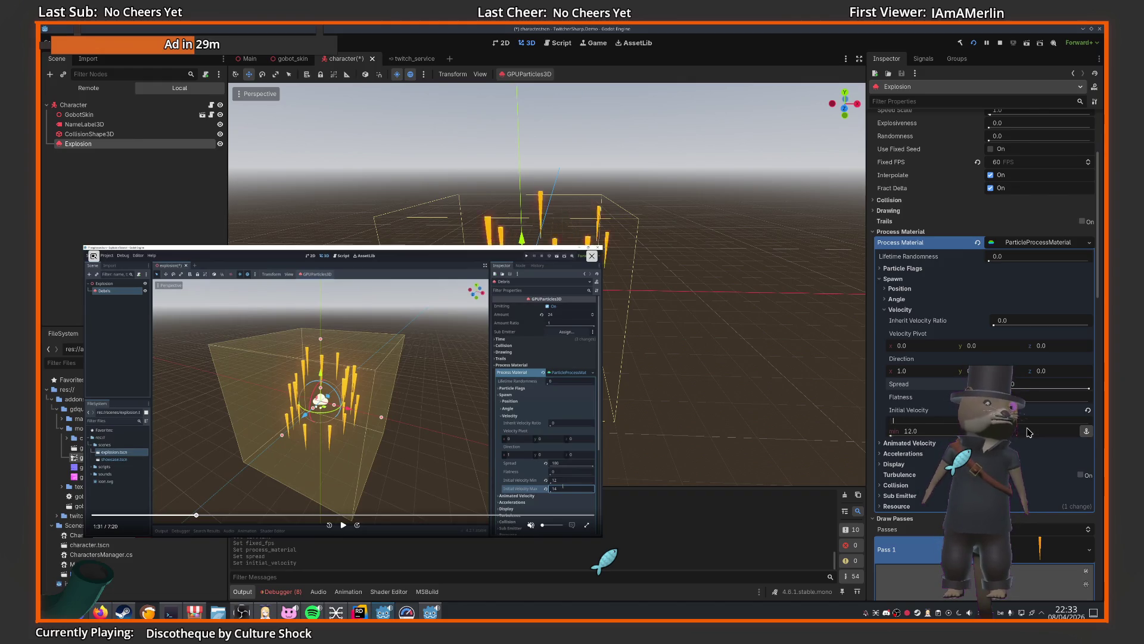
{"action": "key", "text": "Return"}
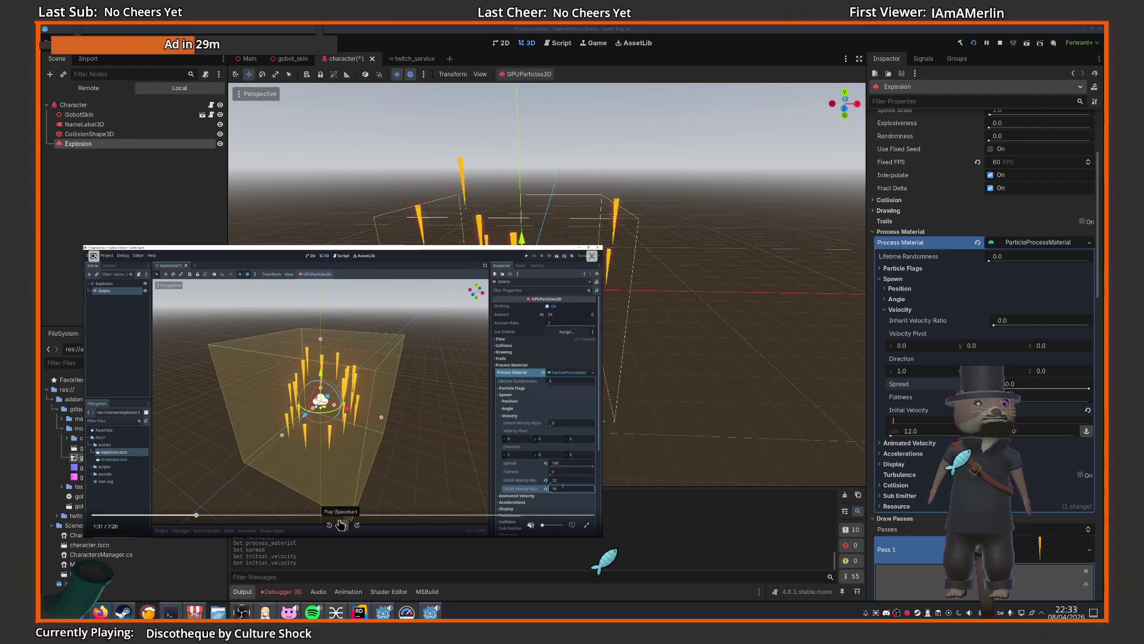
{"action": "left_click", "coordinate": [341, 525]}
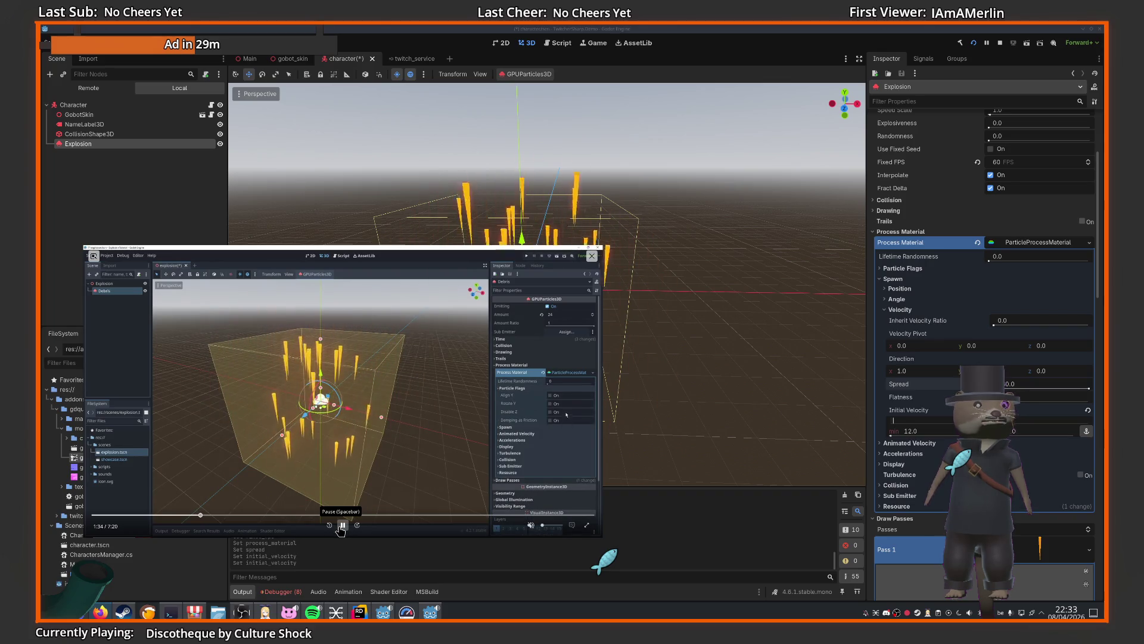
{"action": "left_click", "coordinate": [341, 527]}
- Turn on Align Y in the Particle Flags section
{"action": "left_click", "coordinate": [903, 269]}
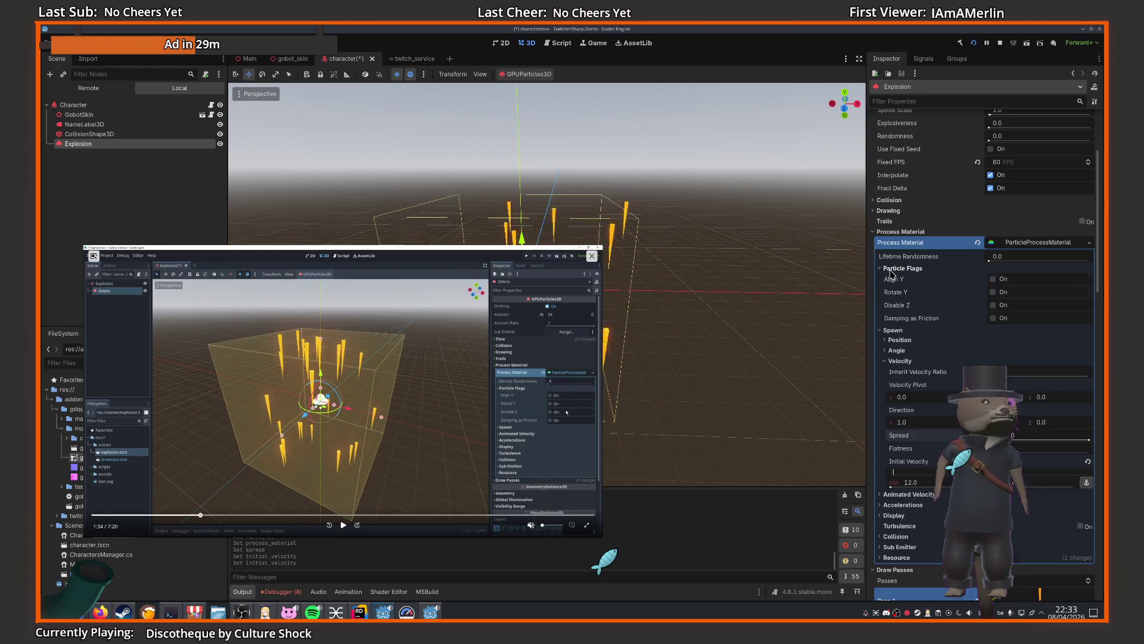
{"action": "left_click", "coordinate": [343, 525]}
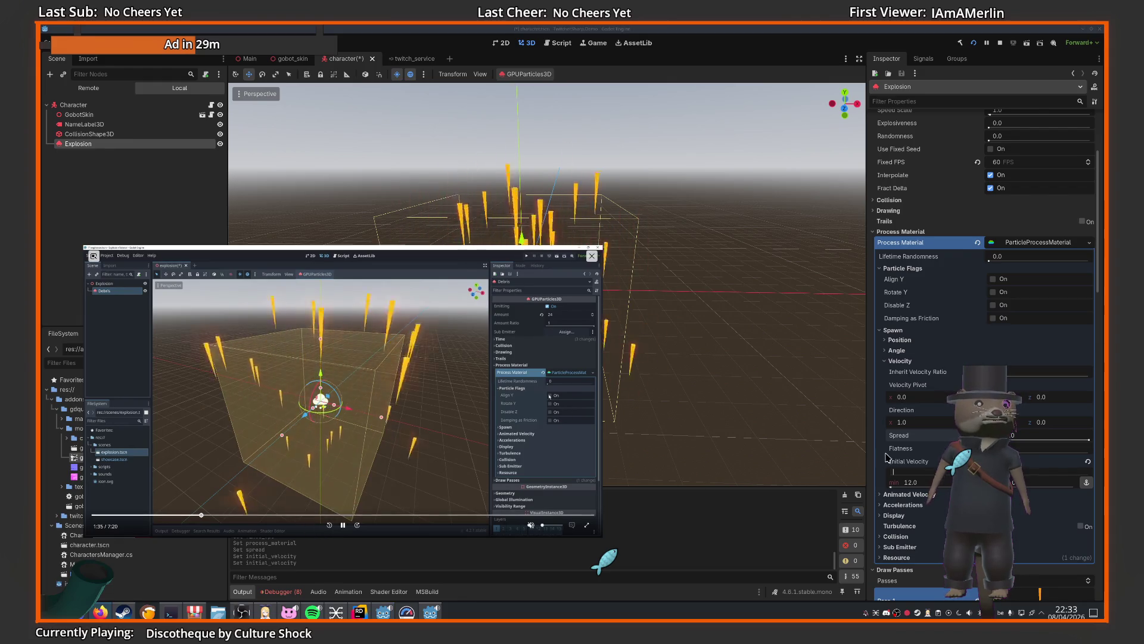
{"action": "left_click", "coordinate": [992, 279]}
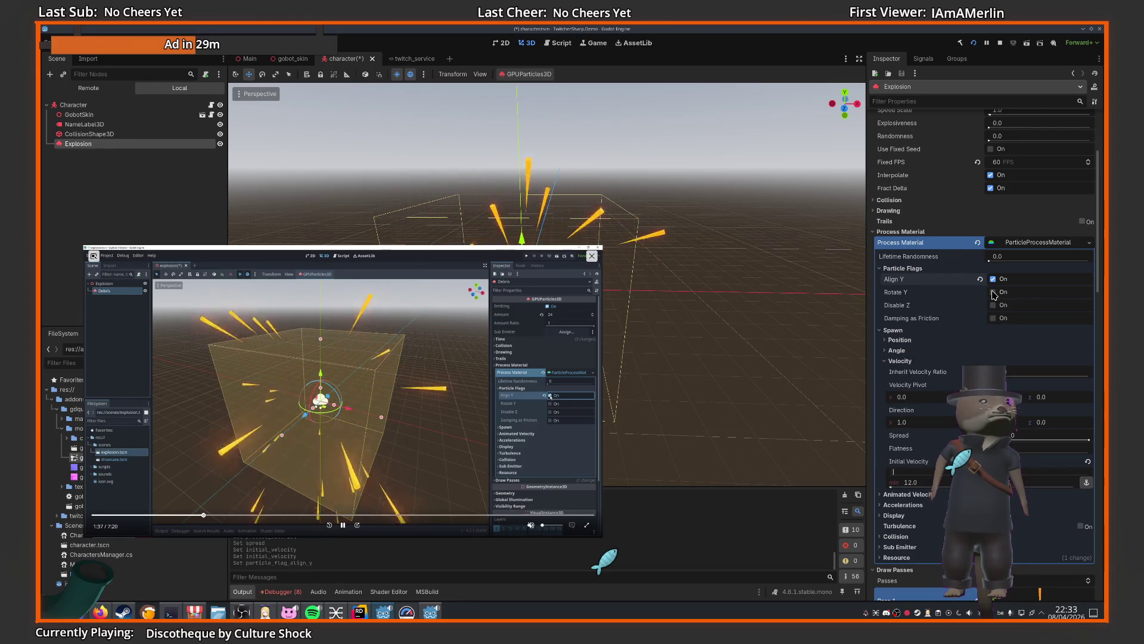
{"action": "left_click", "coordinate": [888, 268]}
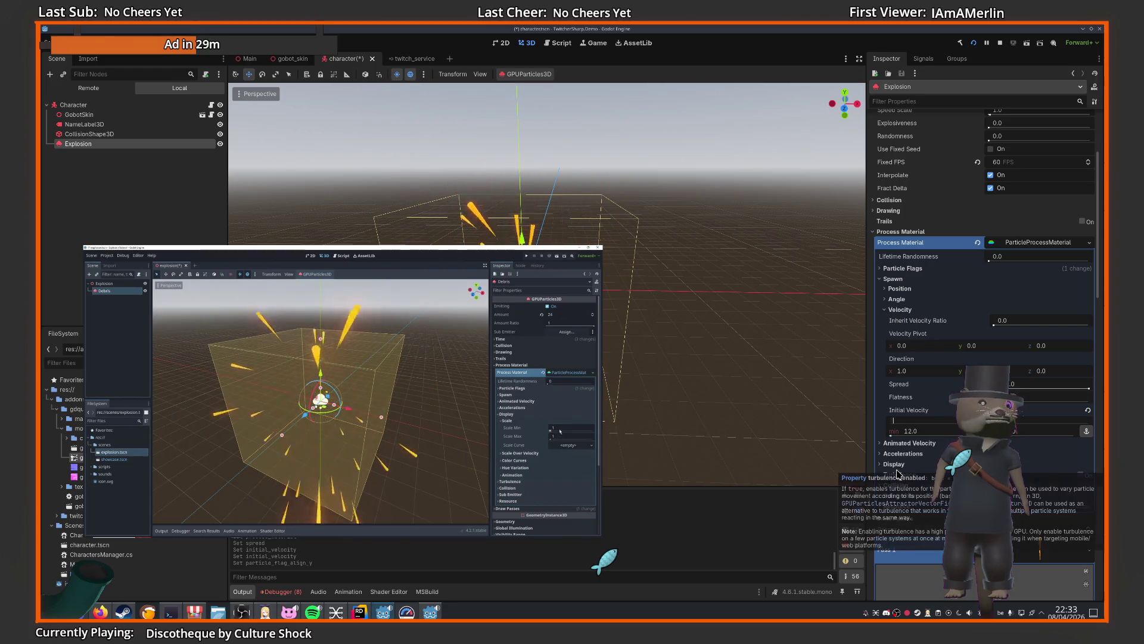
- Set the minimum particle scale to 0.5 in the Display settings
{"action": "left_click", "coordinate": [344, 522]}
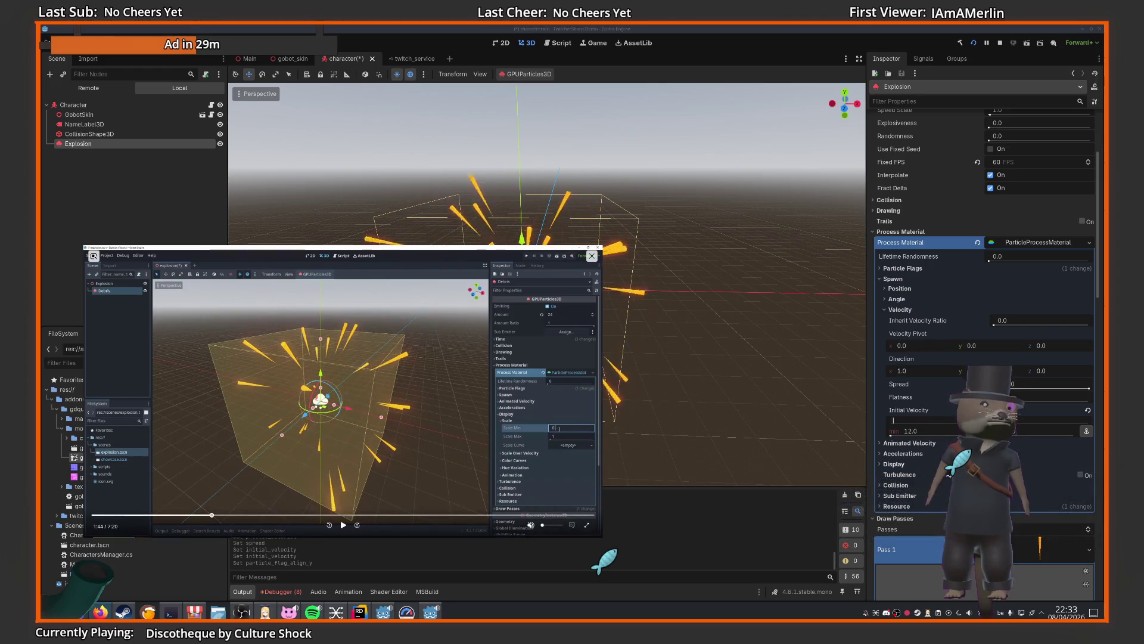
{"action": "left_click", "coordinate": [893, 467]}
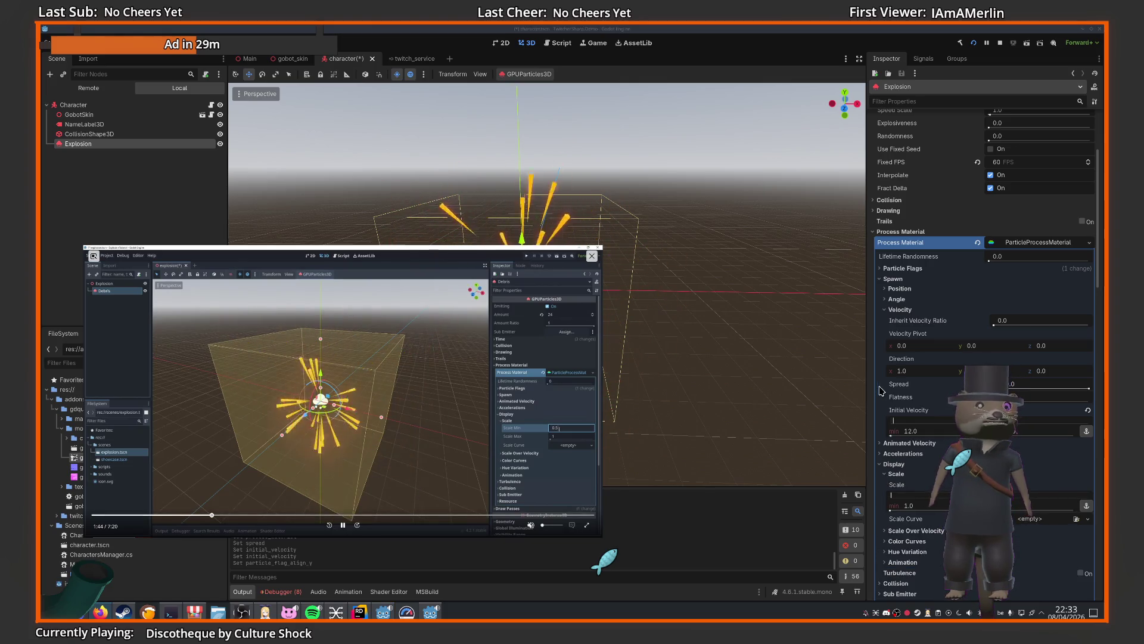
{"action": "type", "text": "5"}
{"action": "key", "text": "Return"}
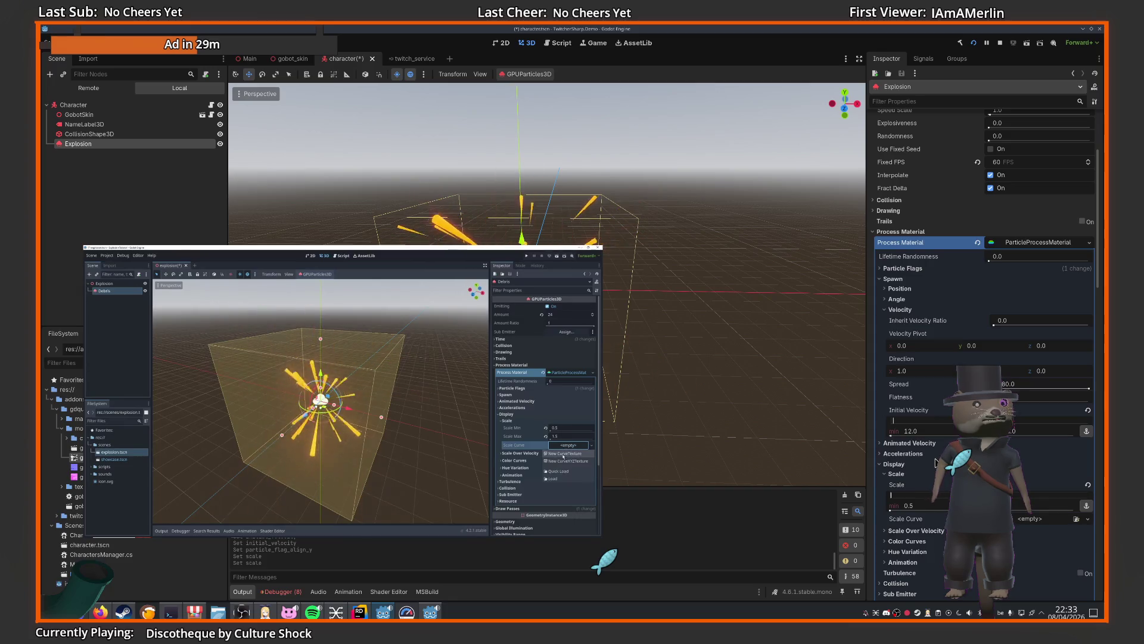
- Add a scale CurveTexture that holds at 1 then drops to 0 at the end
{"action": "left_click", "coordinate": [1088, 519]}
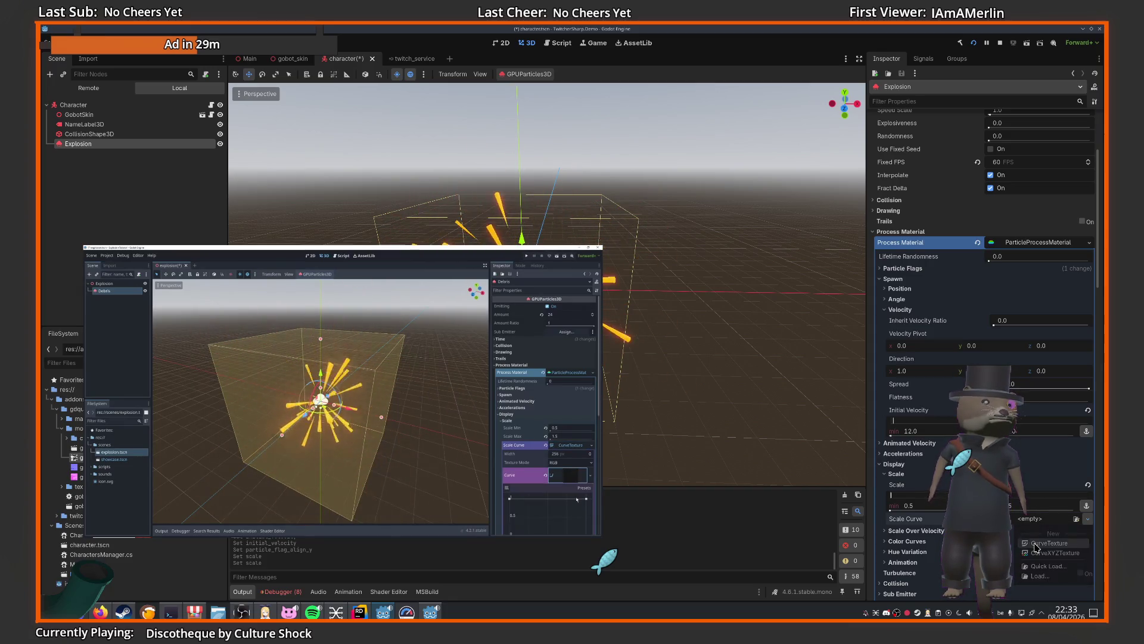
{"action": "left_click", "coordinate": [1037, 543]}
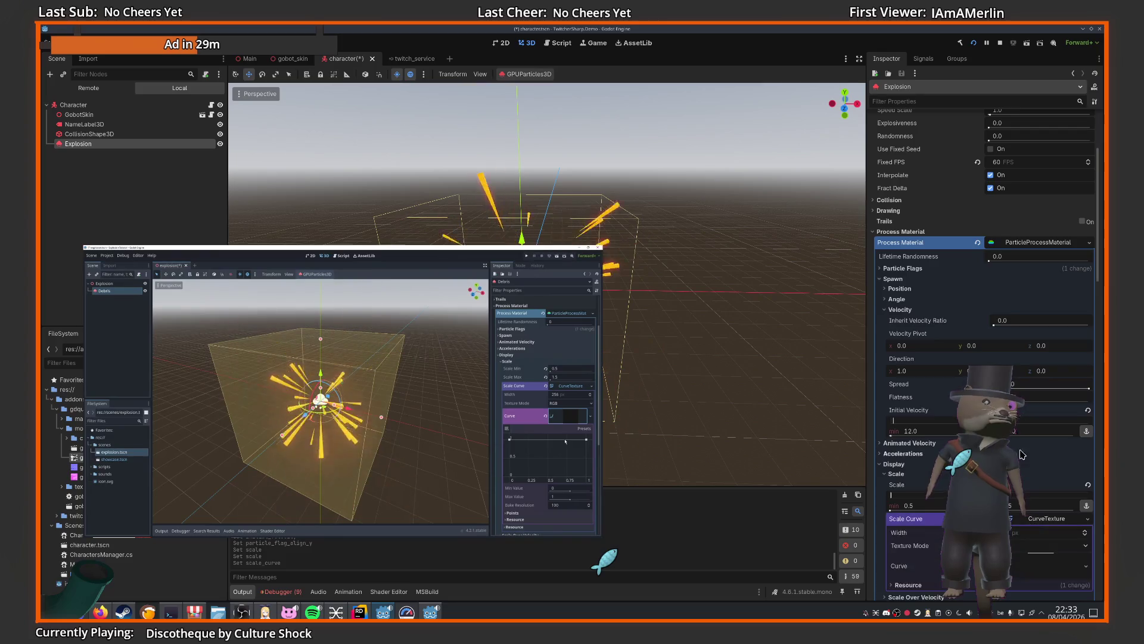
{"action": "scroll", "coordinate": [1022, 454], "scroll_direction": "down", "scroll_amount": 3}
{"action": "left_click", "coordinate": [1036, 377]}
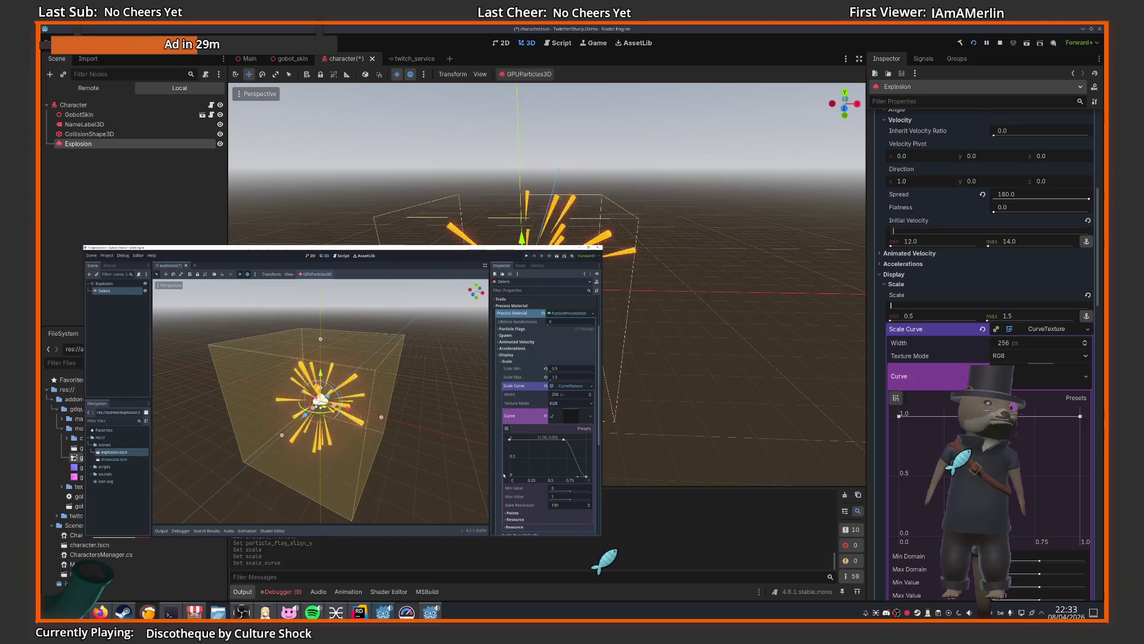
{"action": "left_click_drag", "start_coordinate": [1080, 416], "coordinate": [1080, 535]}
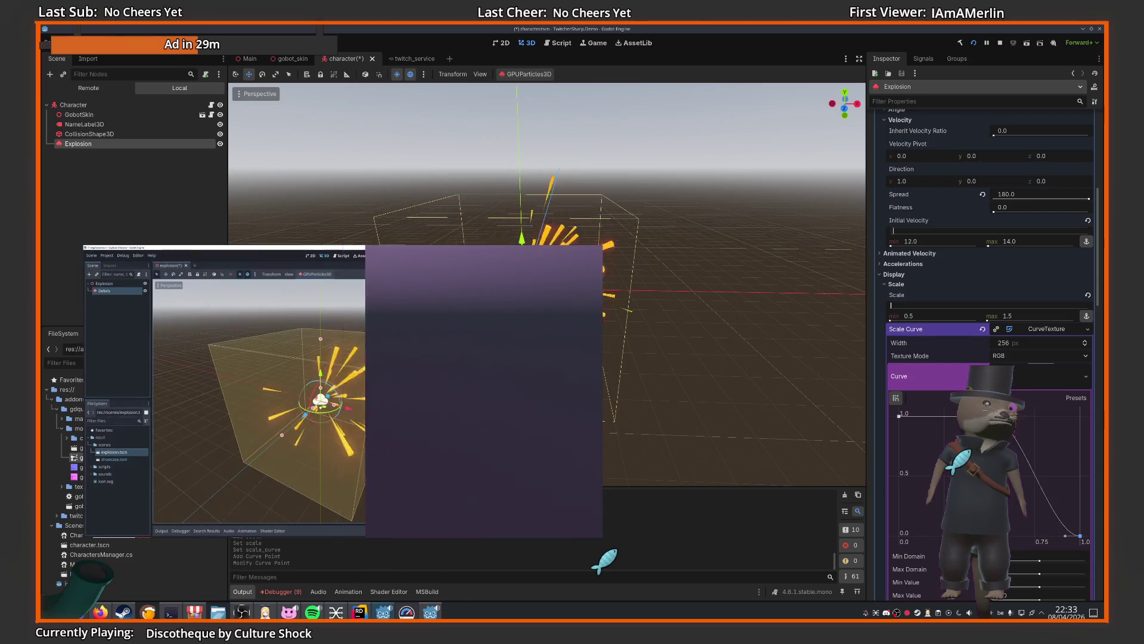
{"action": "left_click", "coordinate": [1034, 415]}
{"action": "left_click", "coordinate": [1029, 415]}
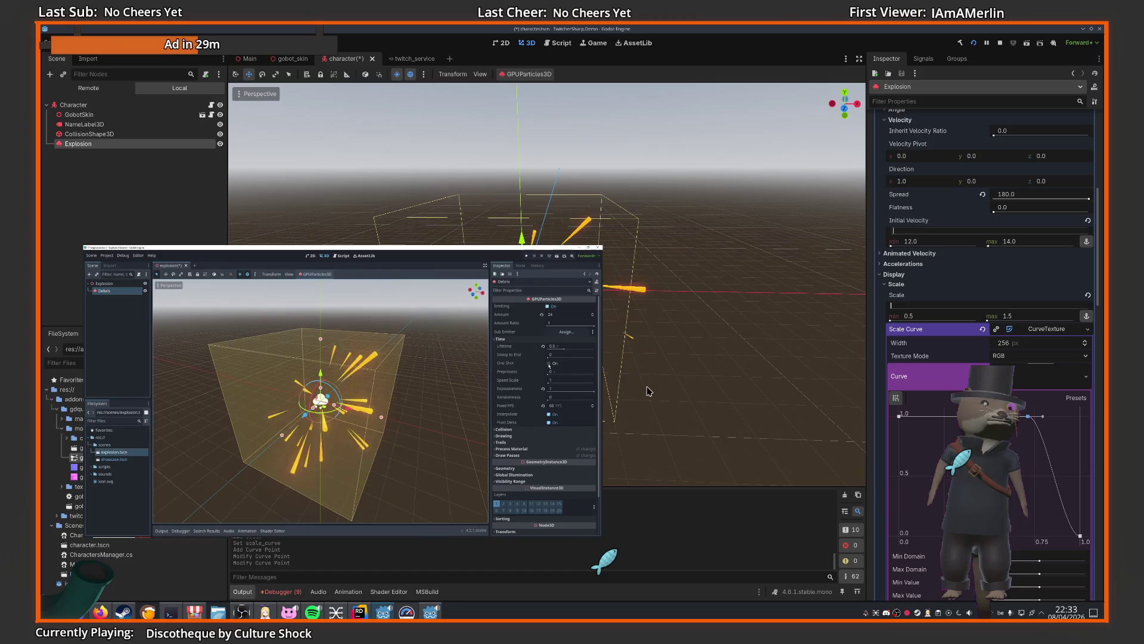
- Enable One Shot so the explosion emits only once
{"action": "left_click", "coordinate": [341, 525]}
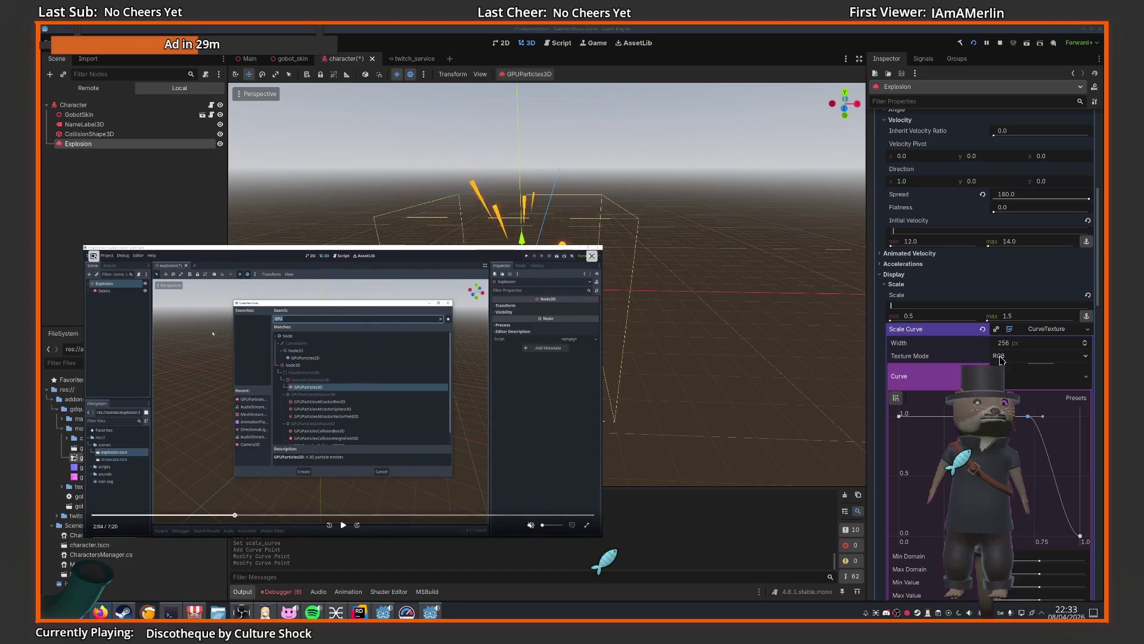
{"action": "scroll", "coordinate": [942, 373], "scroll_direction": "up", "scroll_amount": 5}
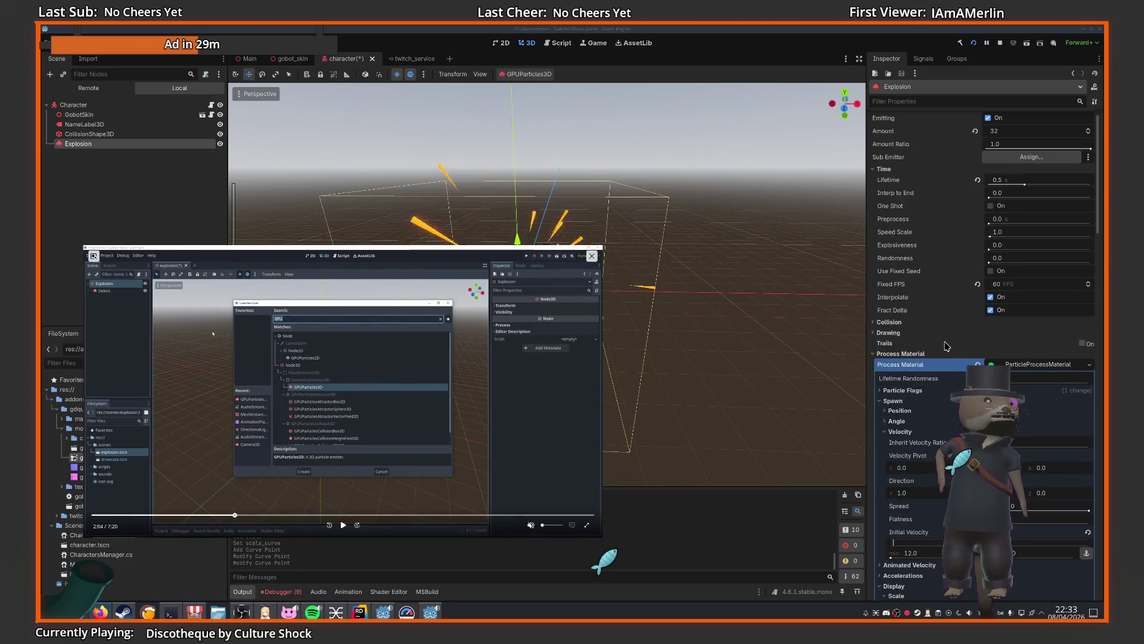
{"action": "scroll", "coordinate": [942, 374], "scroll_direction": "up", "scroll_amount": 1}
{"action": "left_click", "coordinate": [991, 223]}
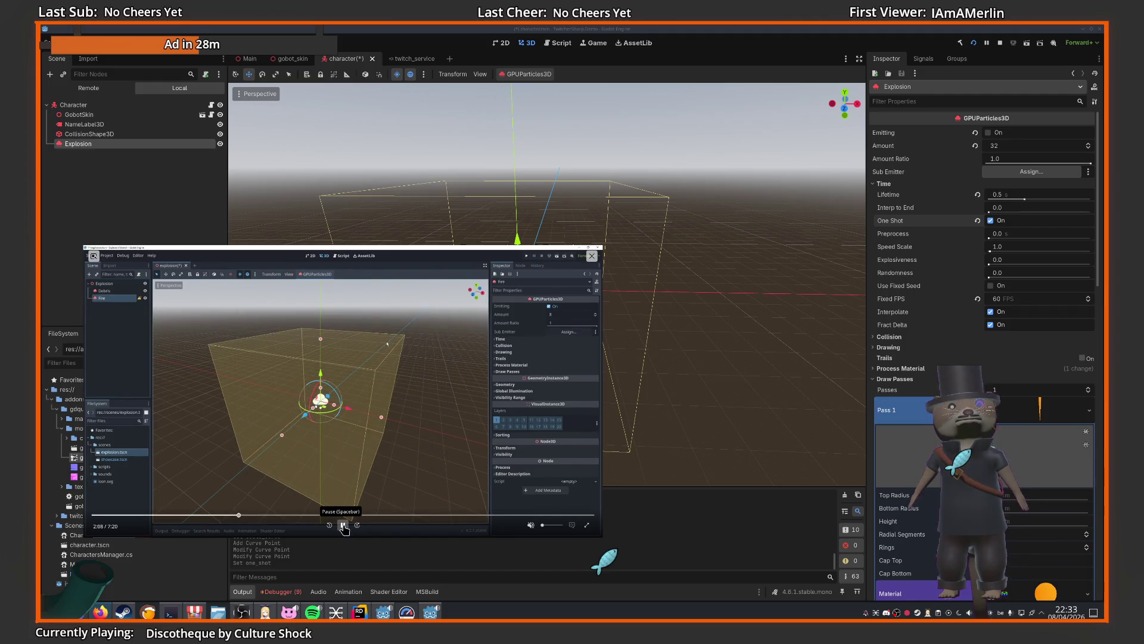
{"action": "left_click", "coordinate": [343, 525]}
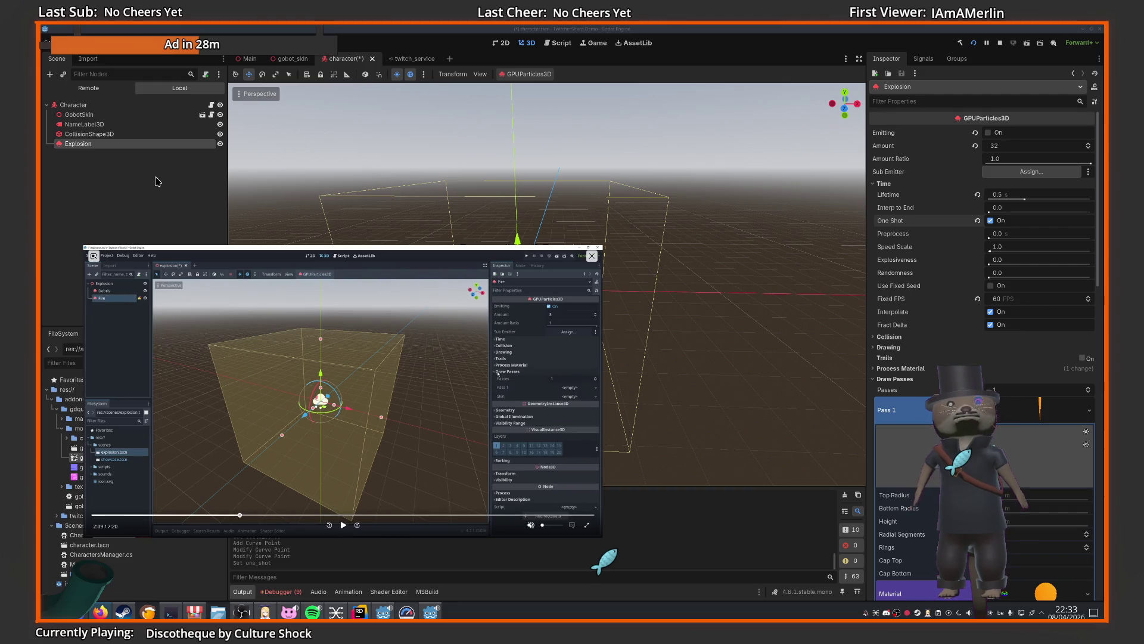
- Add a GPUParticles3D child under the Explosion node, found by searching 'parti'
{"action": "left_click", "coordinate": [143, 197]}
{"action": "right_click", "coordinate": [92, 145]}
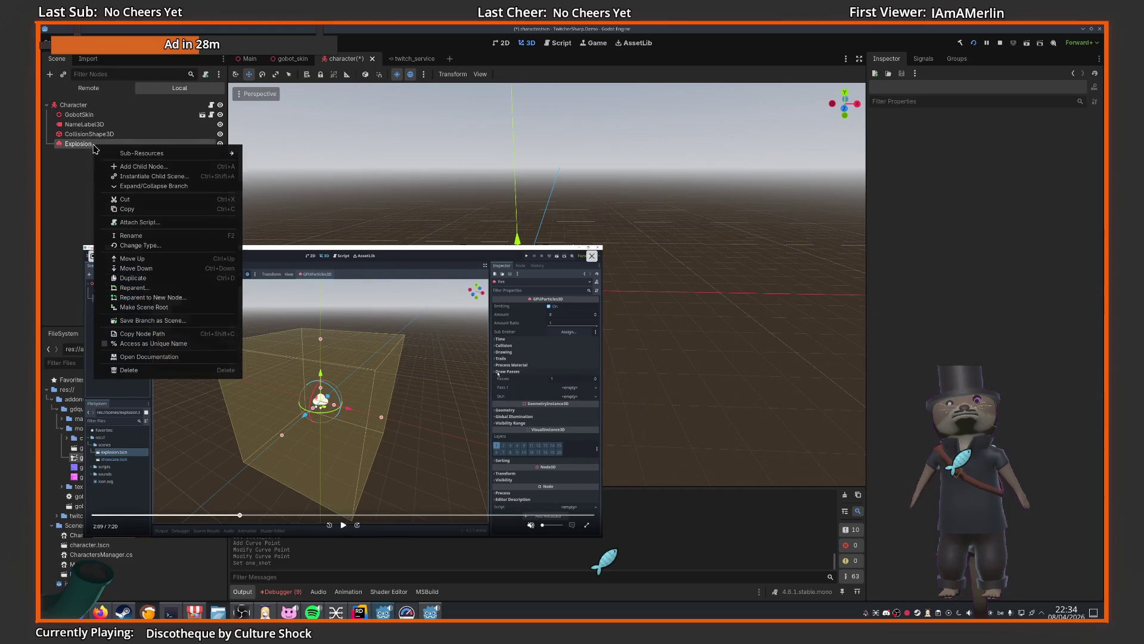
{"action": "left_click", "coordinate": [128, 167]}
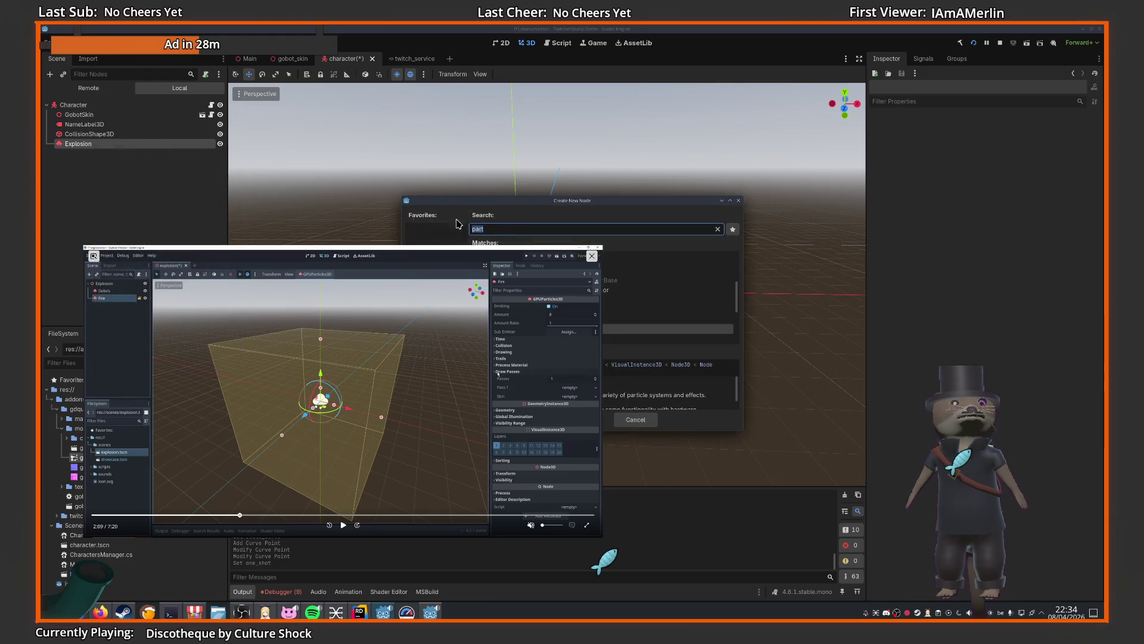
{"action": "key", "text": "BackSpace"}
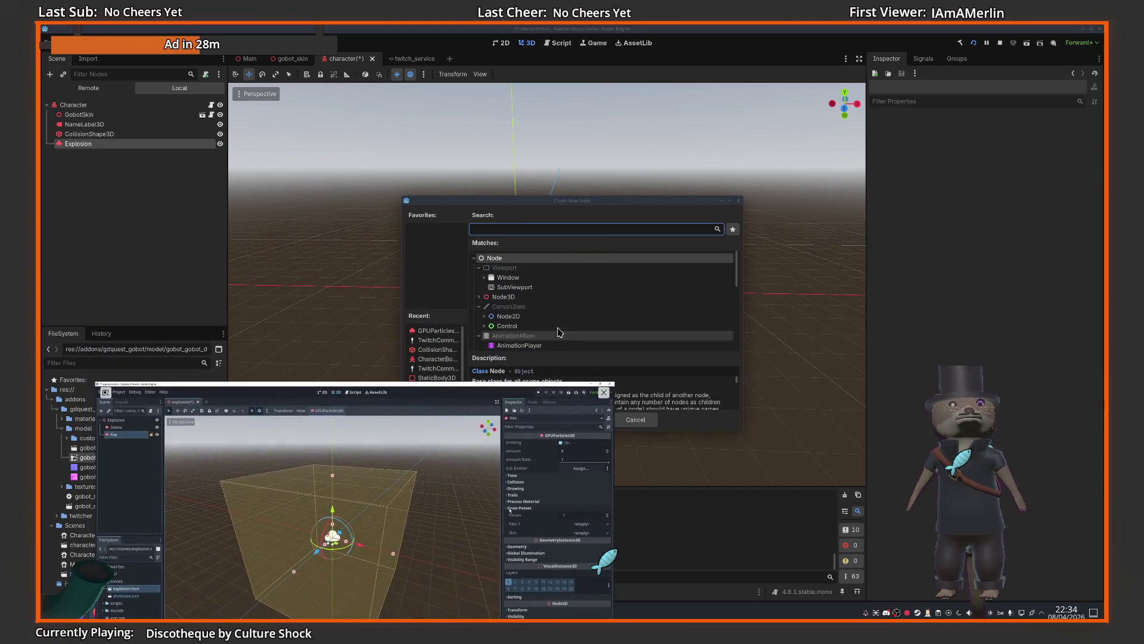
{"action": "scroll", "coordinate": [613, 305], "scroll_direction": "down", "scroll_amount": 5}
{"action": "scroll", "coordinate": [613, 305], "scroll_direction": "up", "scroll_amount": 6}
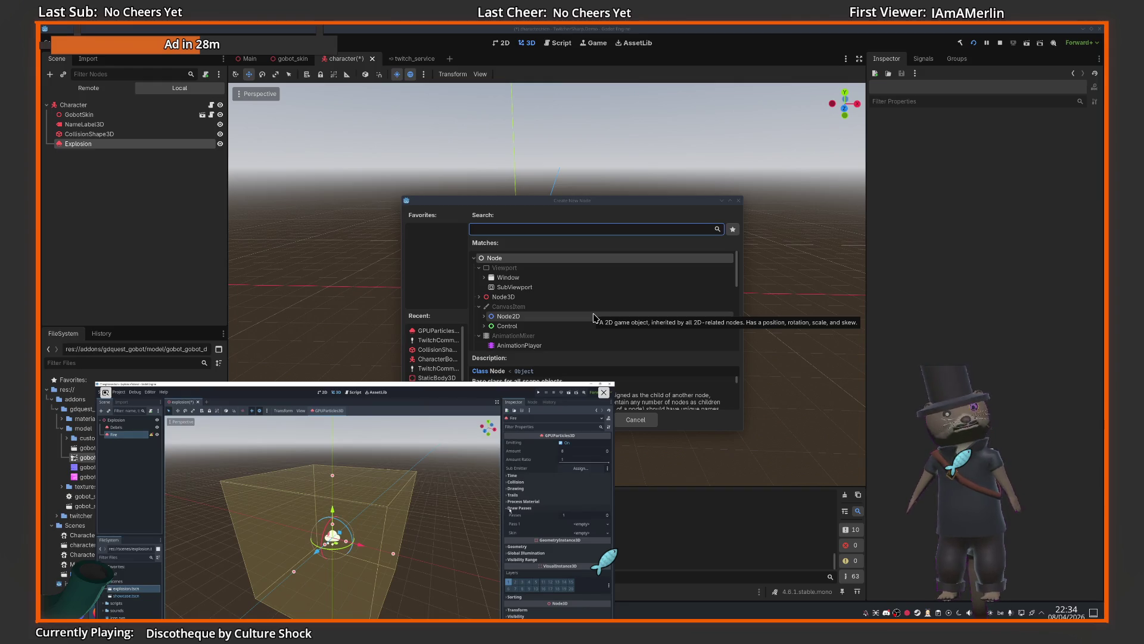
{"action": "left_click", "coordinate": [508, 231]}
{"action": "type", "text": "parti"}
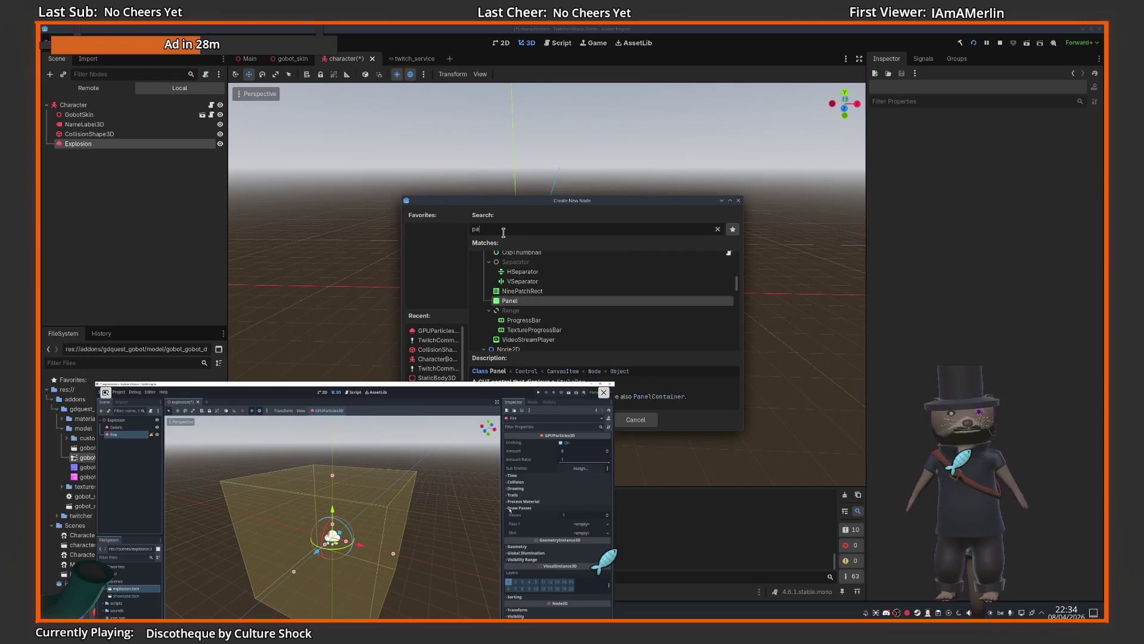
{"action": "left_click_drag", "start_coordinate": [651, 203], "coordinate": [736, 171]}
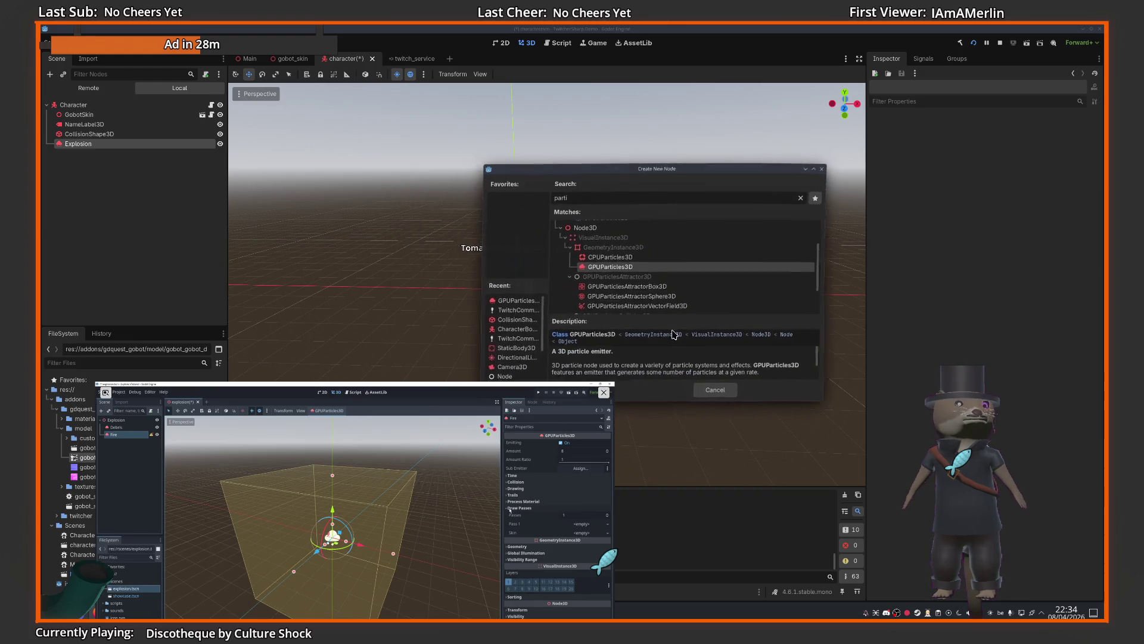
{"action": "key", "text": "Return"}
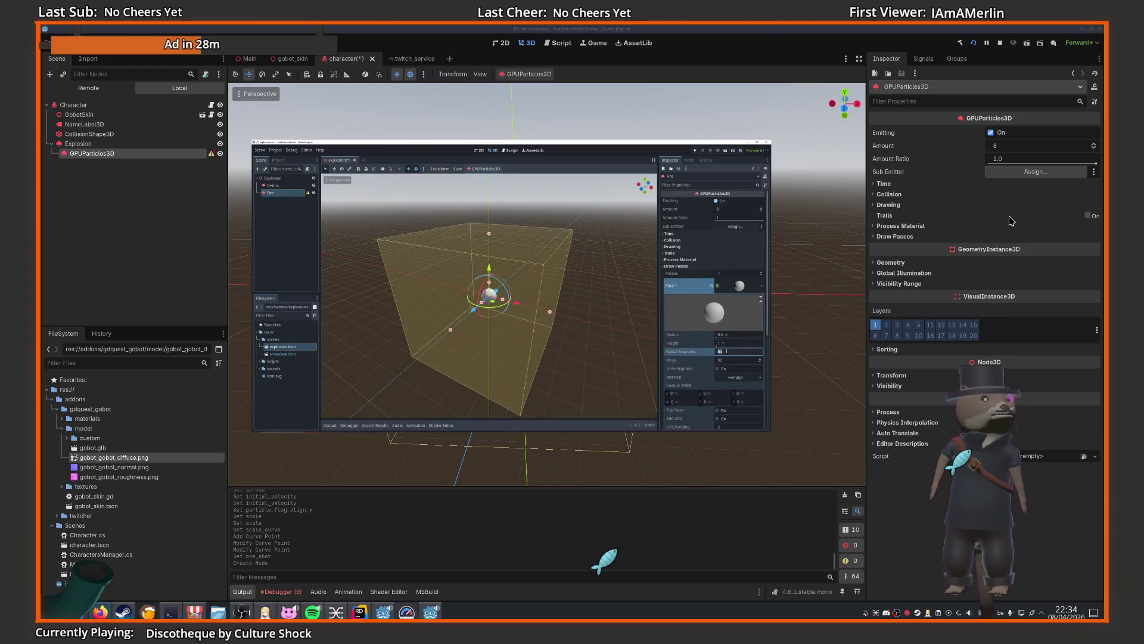
- Give the particles' Draw Pass 1 a new SphereMesh
{"action": "left_click", "coordinate": [910, 227]}
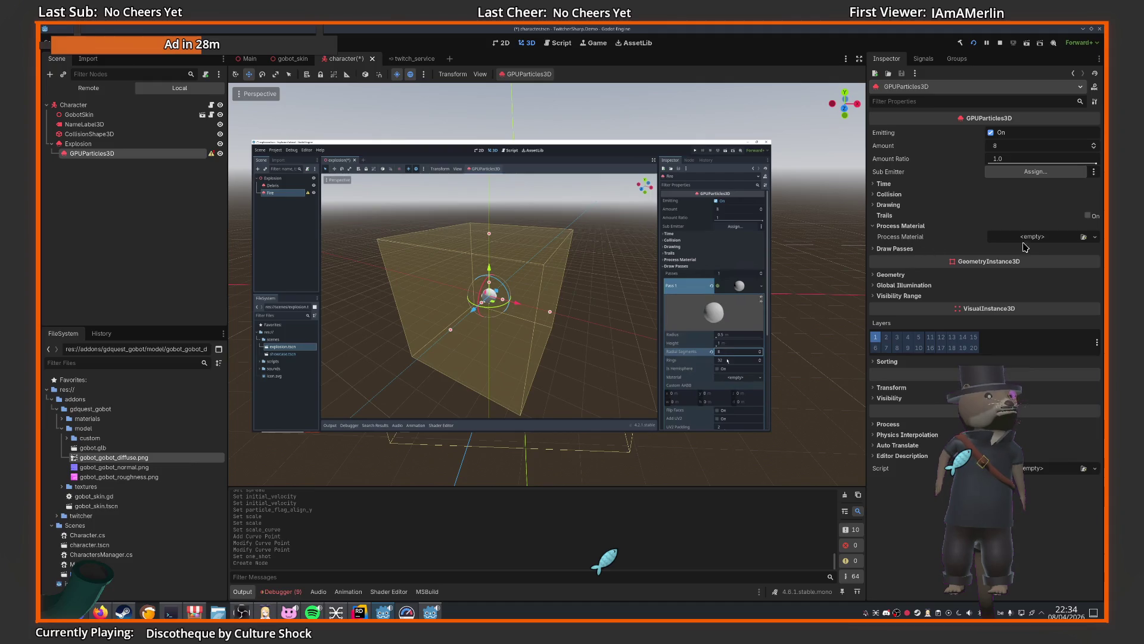
{"action": "left_click", "coordinate": [1035, 237]}
{"action": "left_click", "coordinate": [886, 250]}
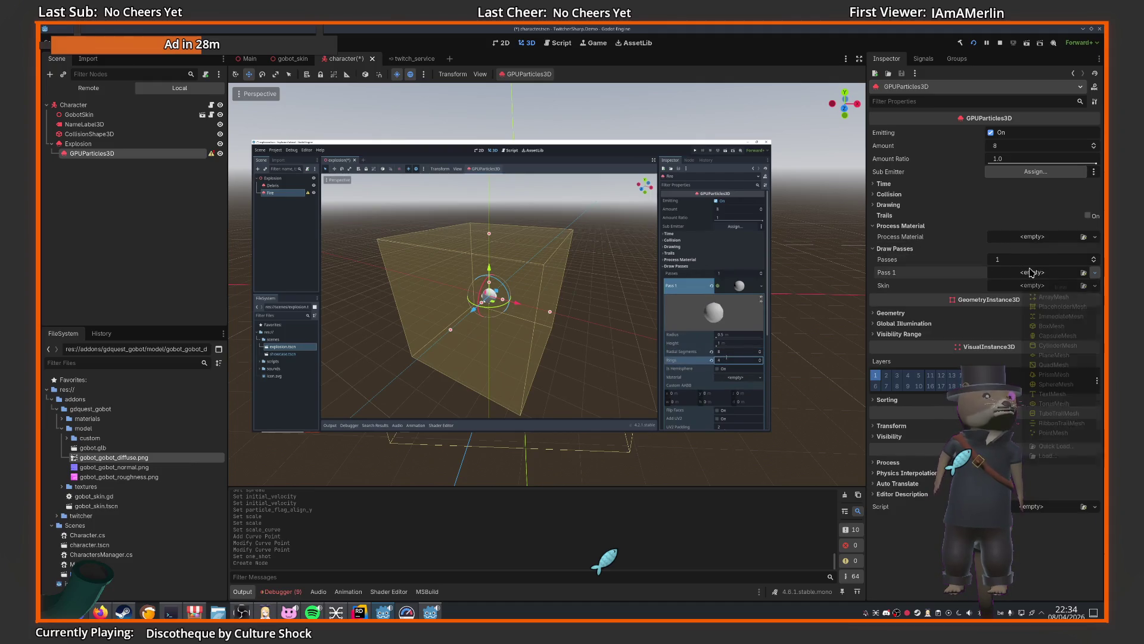
{"action": "left_click", "coordinate": [1096, 272]}
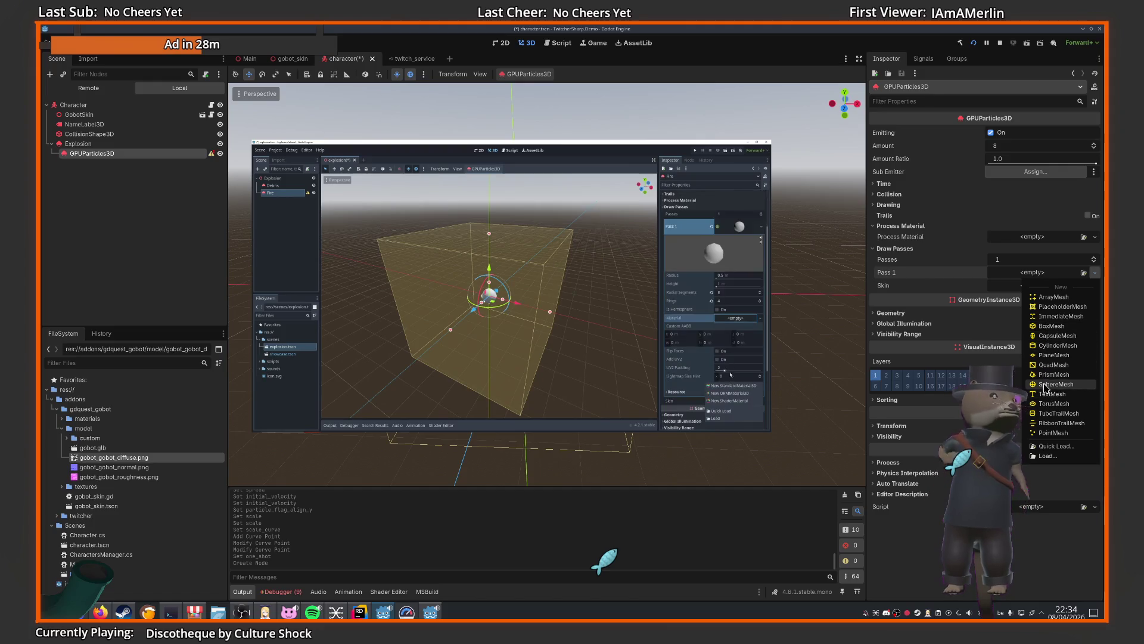
{"action": "left_click", "coordinate": [1049, 337]}
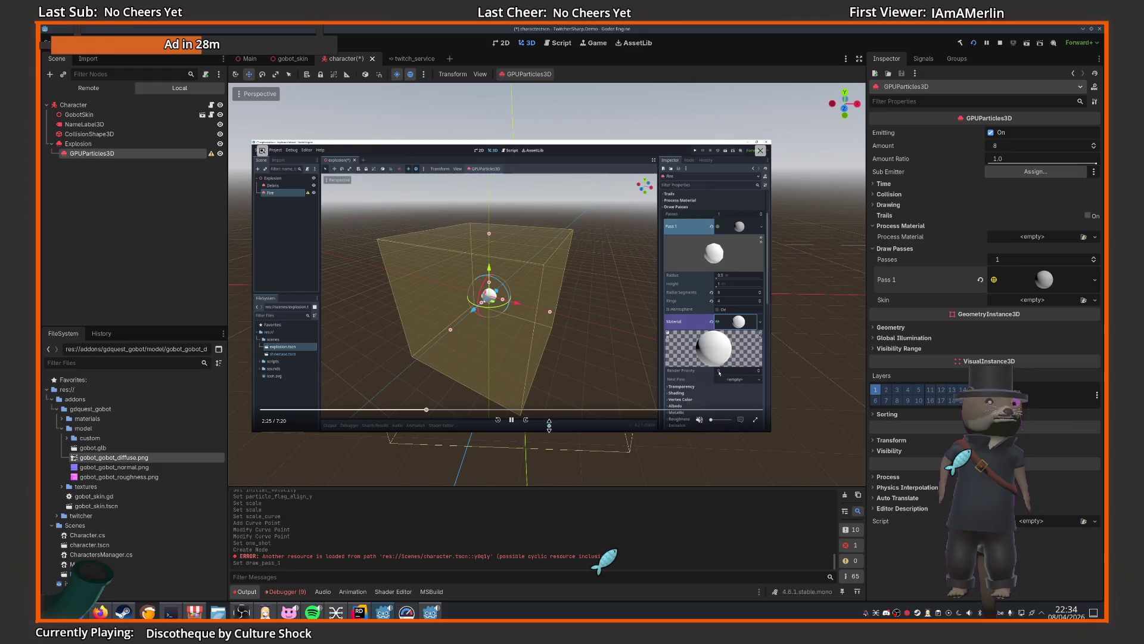
- Reduce the sphere mesh's radial segments to 4 for a faceted, low-poly look
{"action": "left_click", "coordinate": [510, 419]}
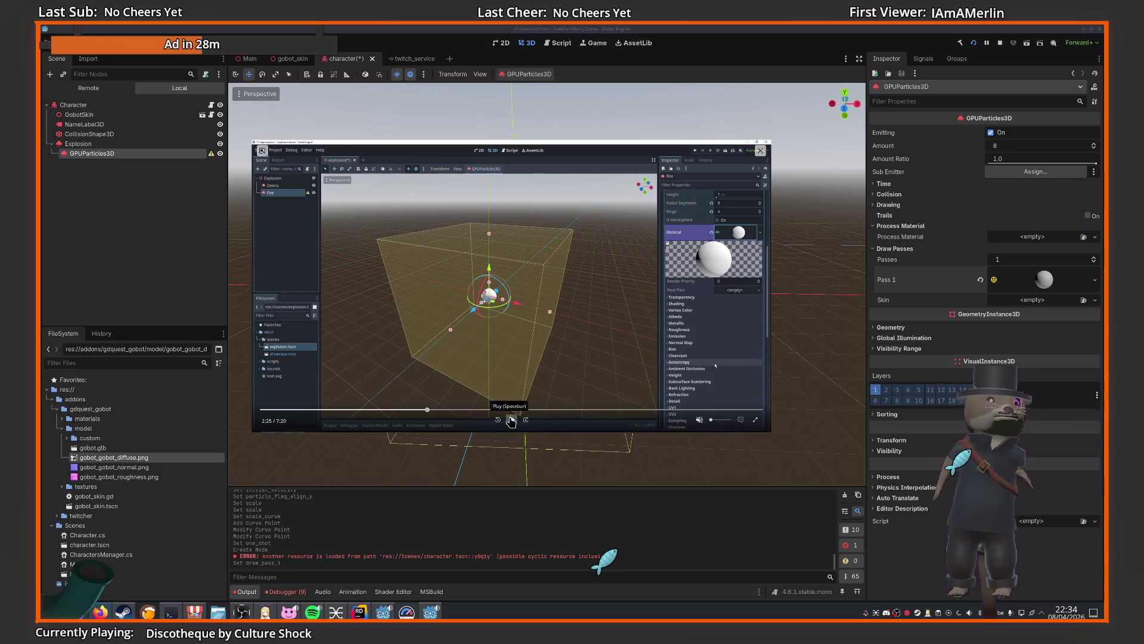
{"action": "left_click", "coordinate": [424, 411]}
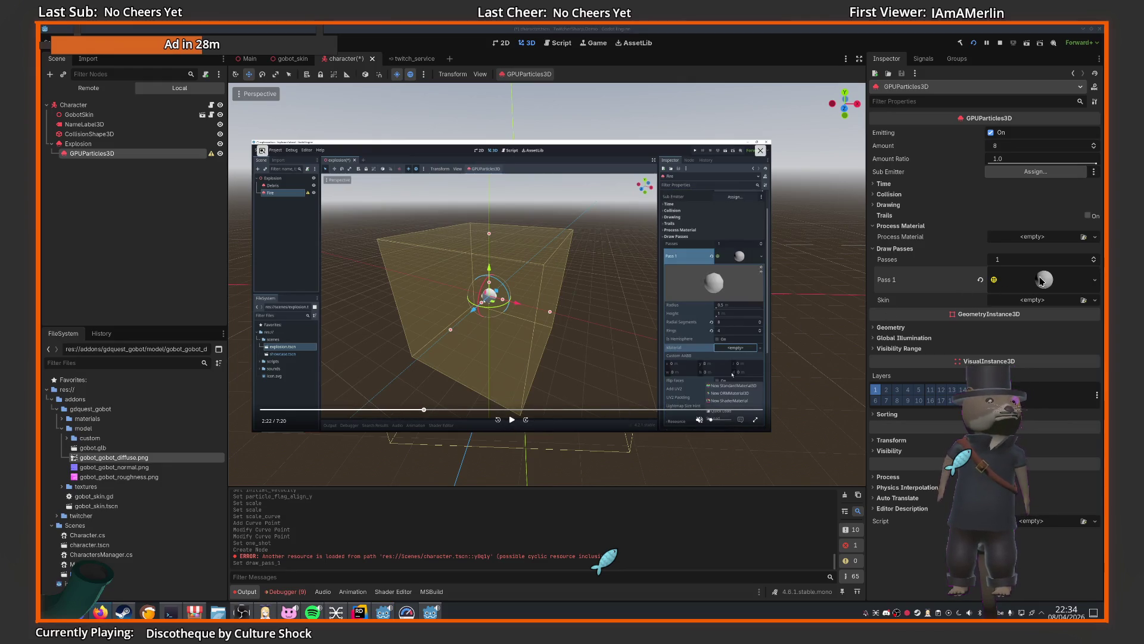
{"action": "left_click", "coordinate": [1057, 280]}
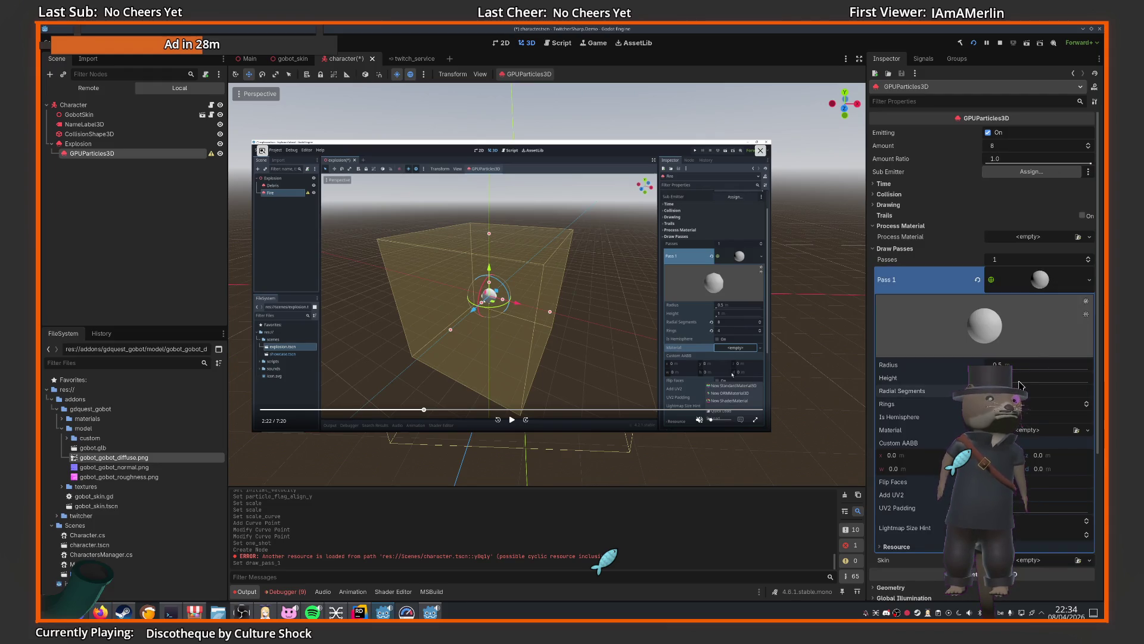
{"action": "key", "text": "Tab"}
{"action": "type", "text": "4"}
{"action": "key", "text": "Return"}
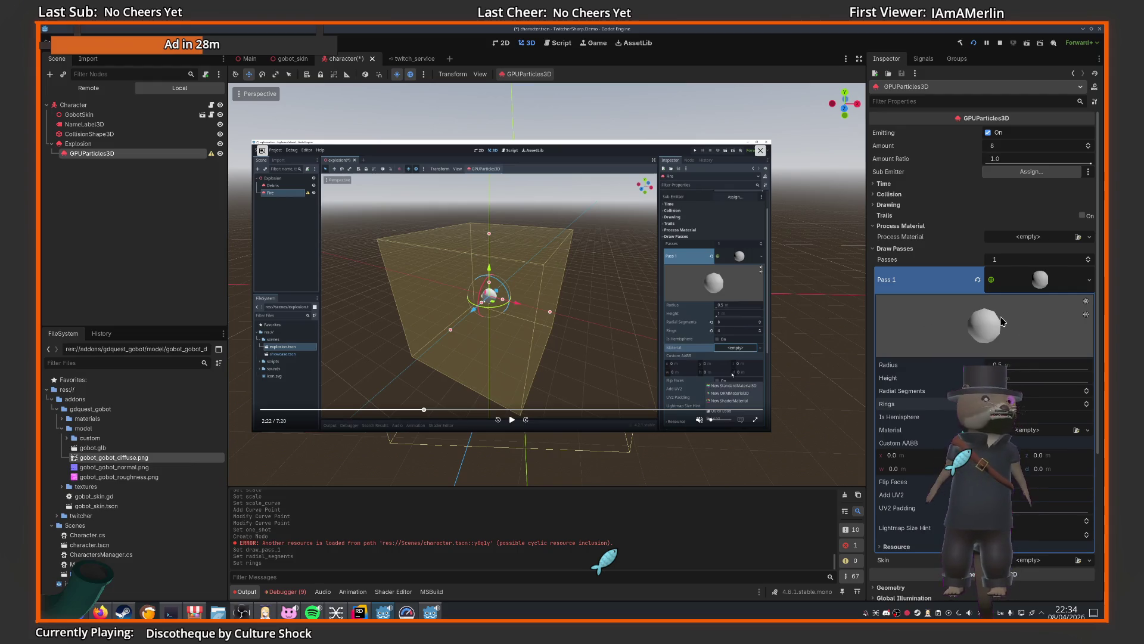
- Assign a new material to the sphere mesh and open its settings
{"action": "left_click", "coordinate": [1026, 431]}
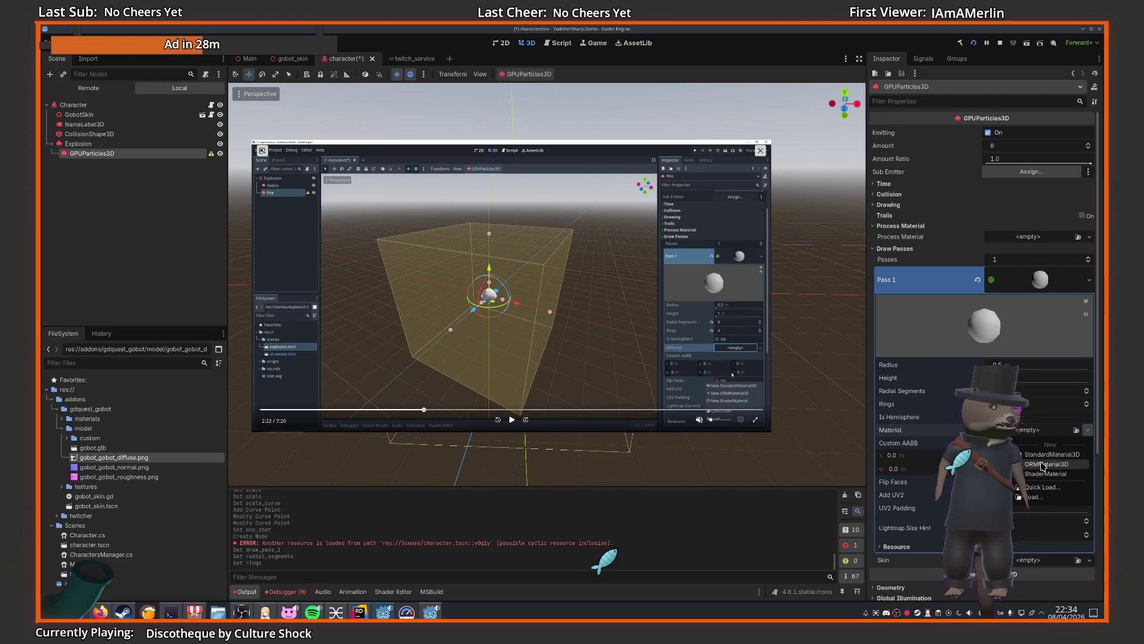
{"action": "left_click", "coordinate": [1040, 445]}
{"action": "left_click", "coordinate": [509, 422]}
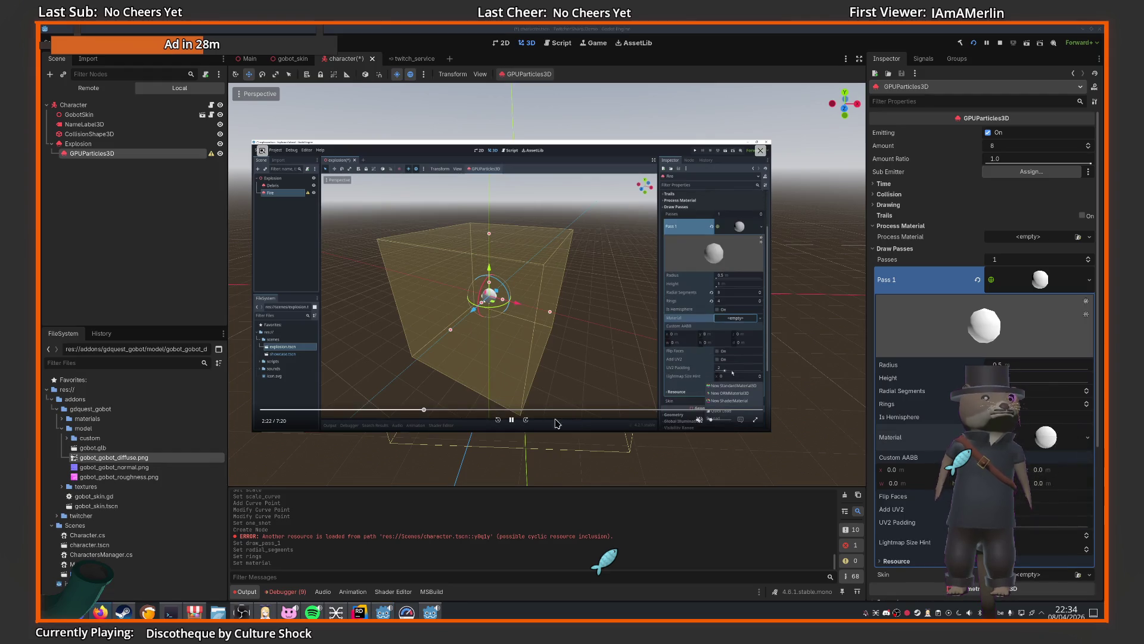
{"action": "scroll", "coordinate": [893, 379], "scroll_direction": "down", "scroll_amount": 3}
{"action": "left_click", "coordinate": [1032, 314]}
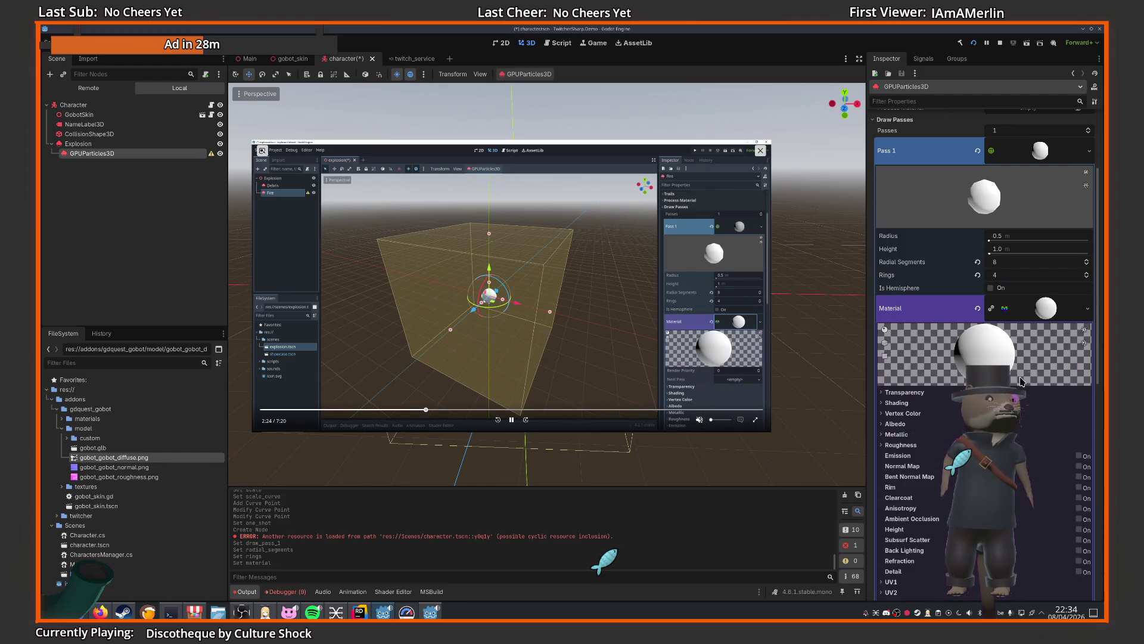
- Enable Vertex Color > Use as Albedo on the sphere's material
{"action": "scroll", "coordinate": [954, 357], "scroll_direction": "down", "scroll_amount": 3}
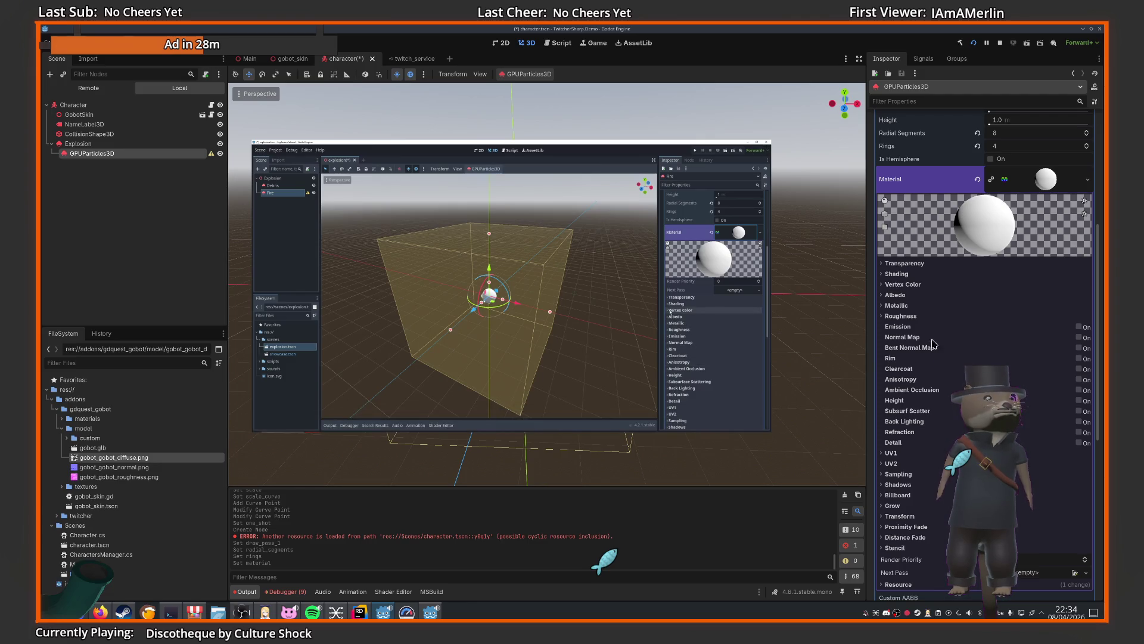
{"action": "left_click", "coordinate": [900, 296]}
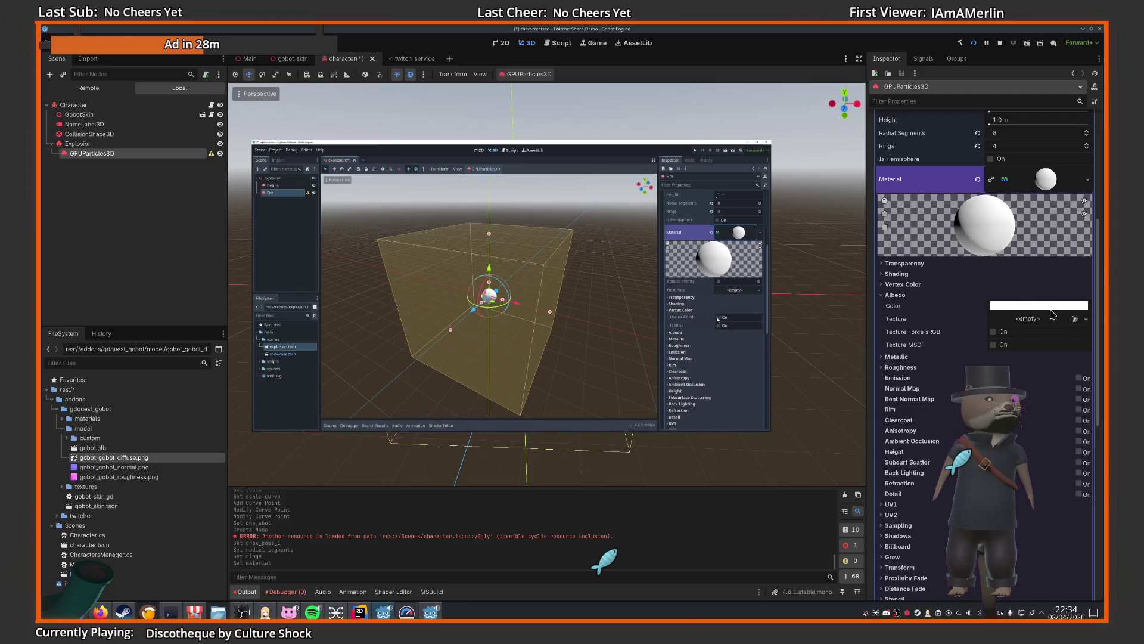
{"action": "left_click", "coordinate": [898, 287]}
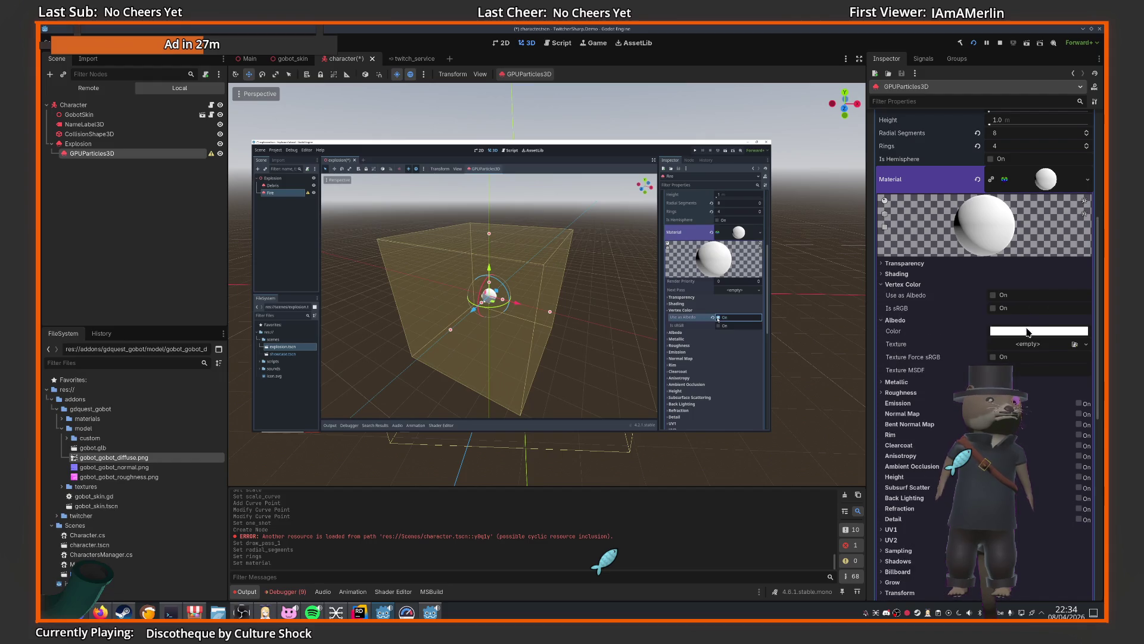
{"action": "left_click", "coordinate": [993, 296]}
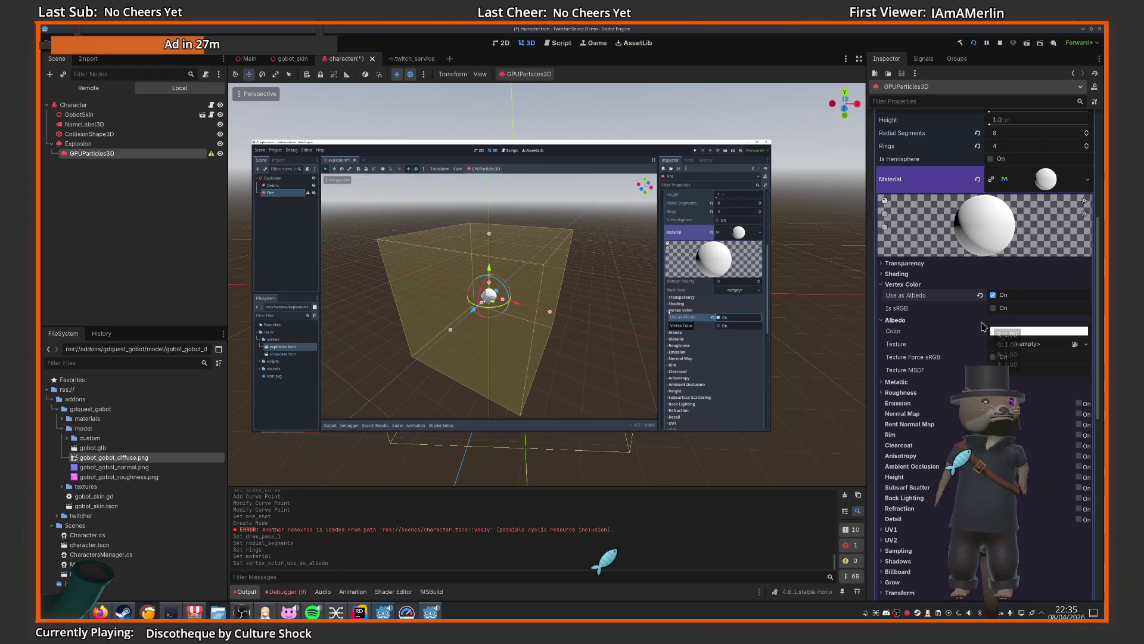
- Set the material's transparency mode to Alpha
{"action": "left_click", "coordinate": [907, 264]}
{"action": "left_click", "coordinate": [1007, 274]}
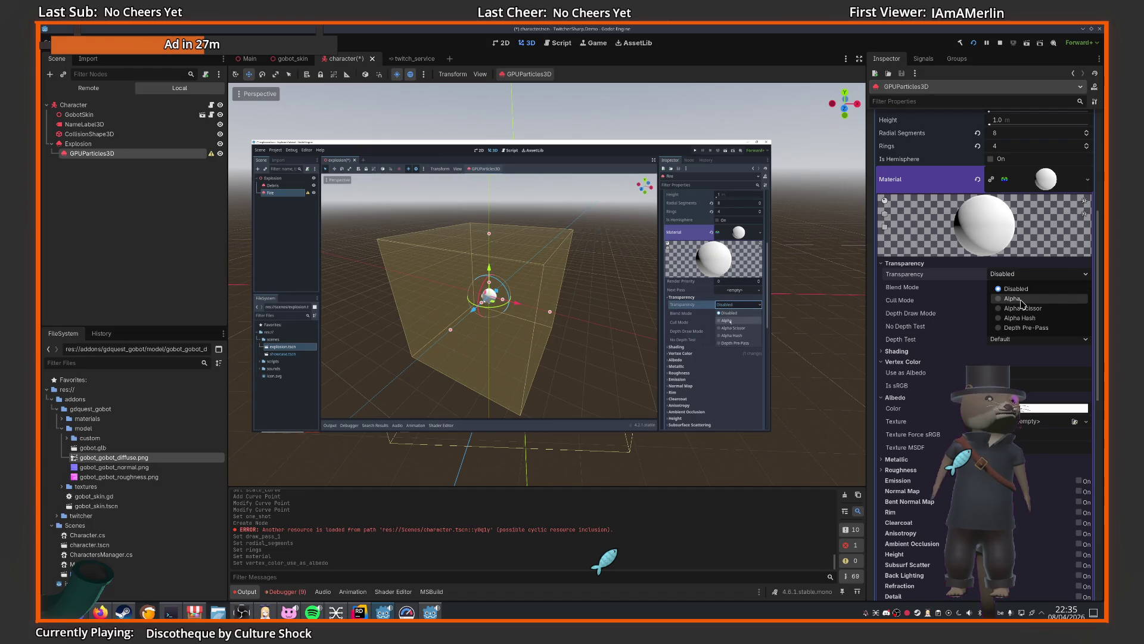
{"action": "left_click", "coordinate": [1012, 298]}
{"action": "left_click", "coordinate": [904, 263]}
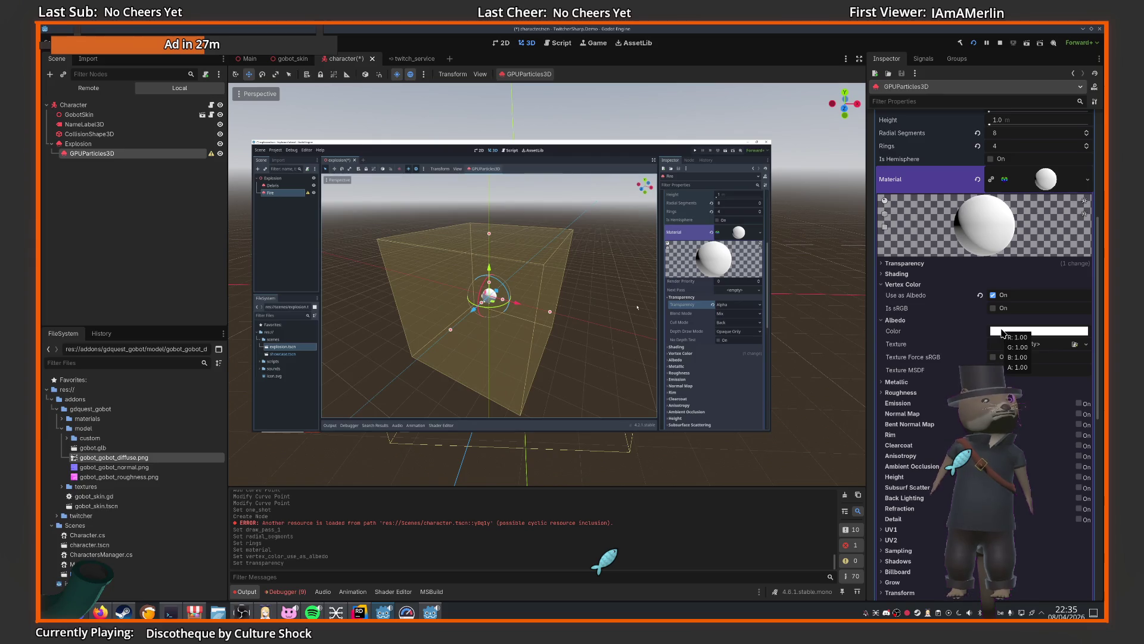
{"action": "mouse_move", "coordinate": [604, 376]}
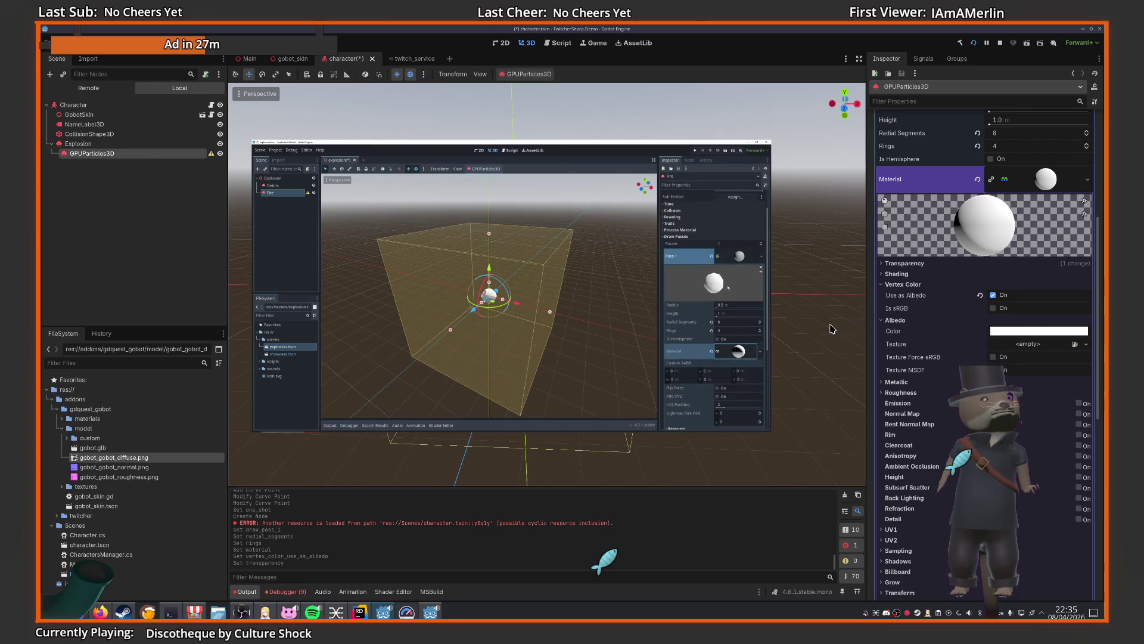
- Set the particle Amount to 12 and the Time > Fixed FPS to 60
{"action": "scroll", "coordinate": [951, 262], "scroll_direction": "up", "scroll_amount": 5}
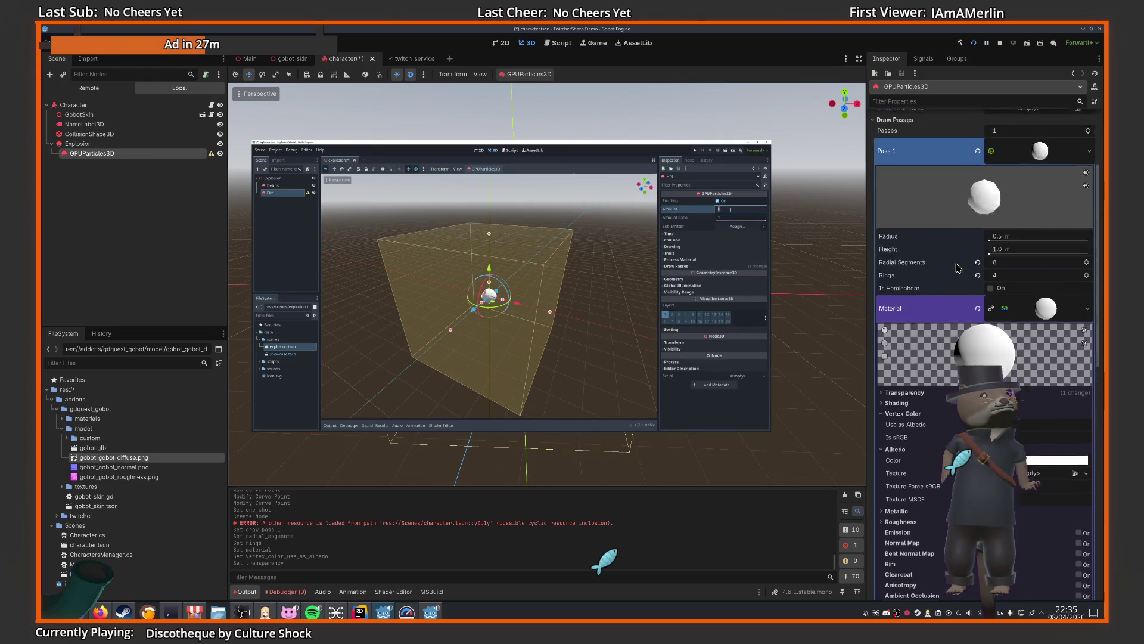
{"action": "type", "text": "12"}
{"action": "key", "text": "Return"}
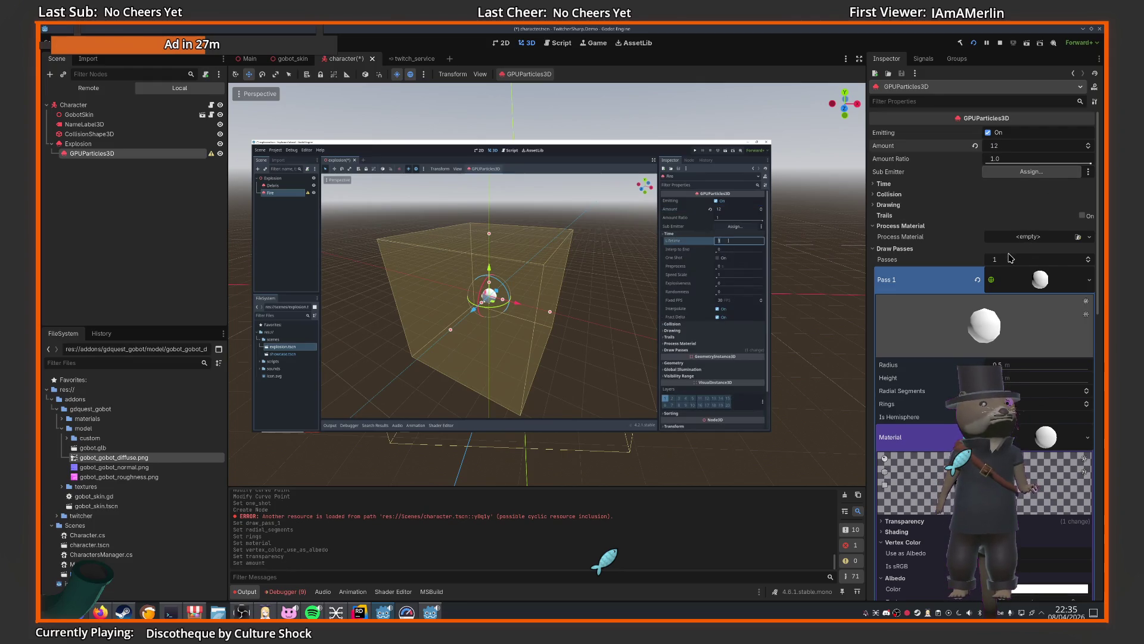
{"action": "left_click", "coordinate": [885, 184]}
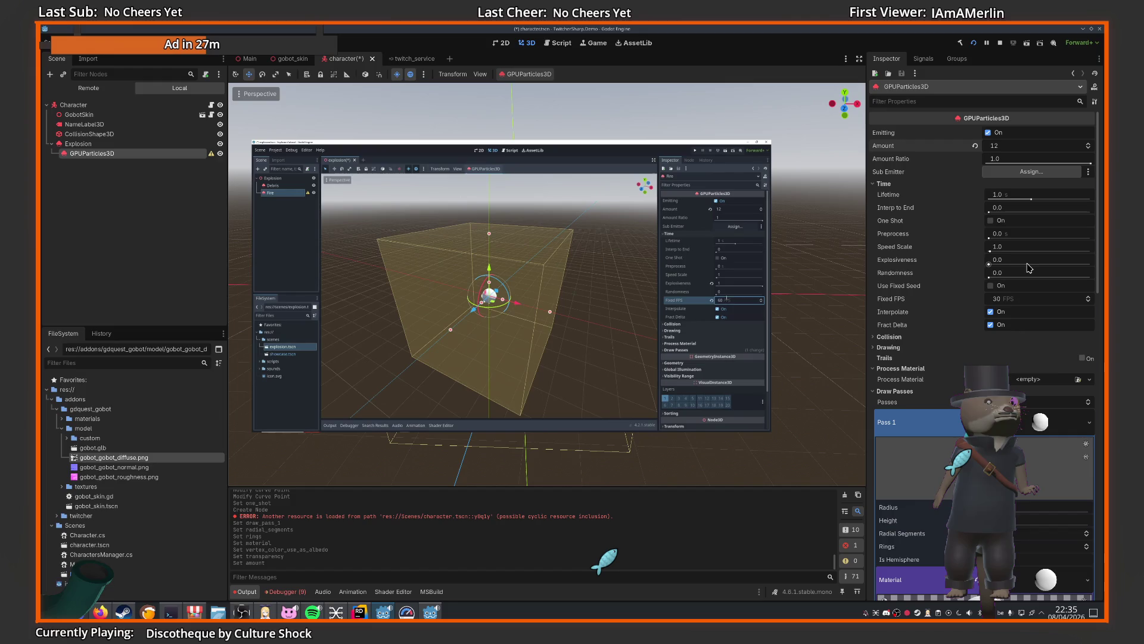
{"action": "left_click", "coordinate": [1028, 261]}
{"action": "left_click", "coordinate": [1008, 298]}
{"action": "type", "text": "60"}
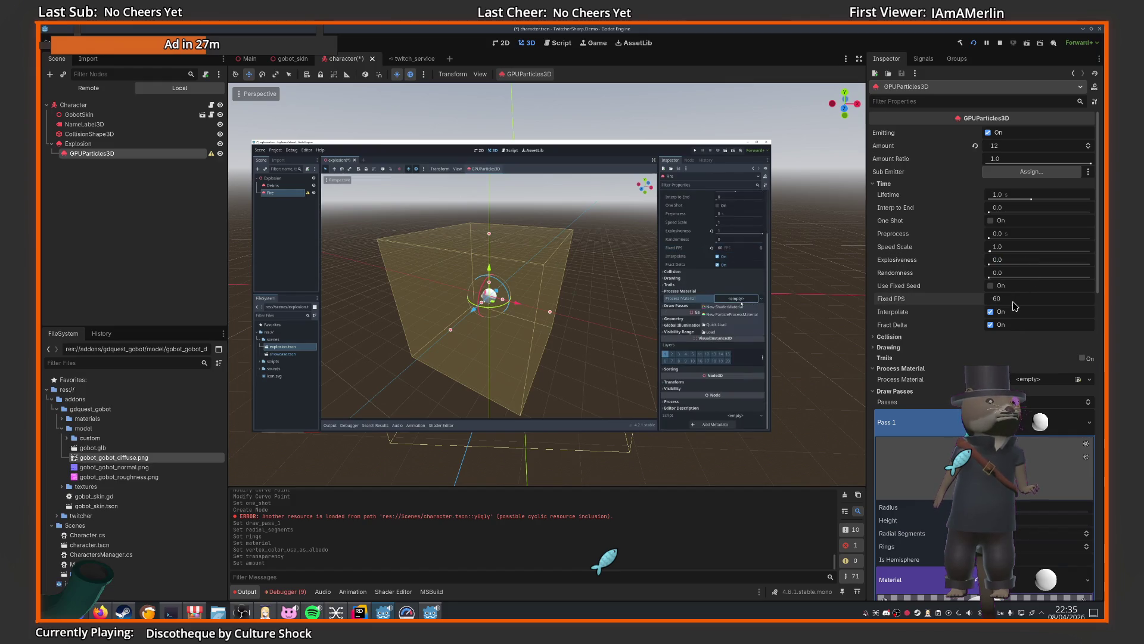
{"action": "key", "text": "Return"}
- Create a new ParticleProcessMaterial with a Sphere emission shape
{"action": "left_click", "coordinate": [1089, 379]}
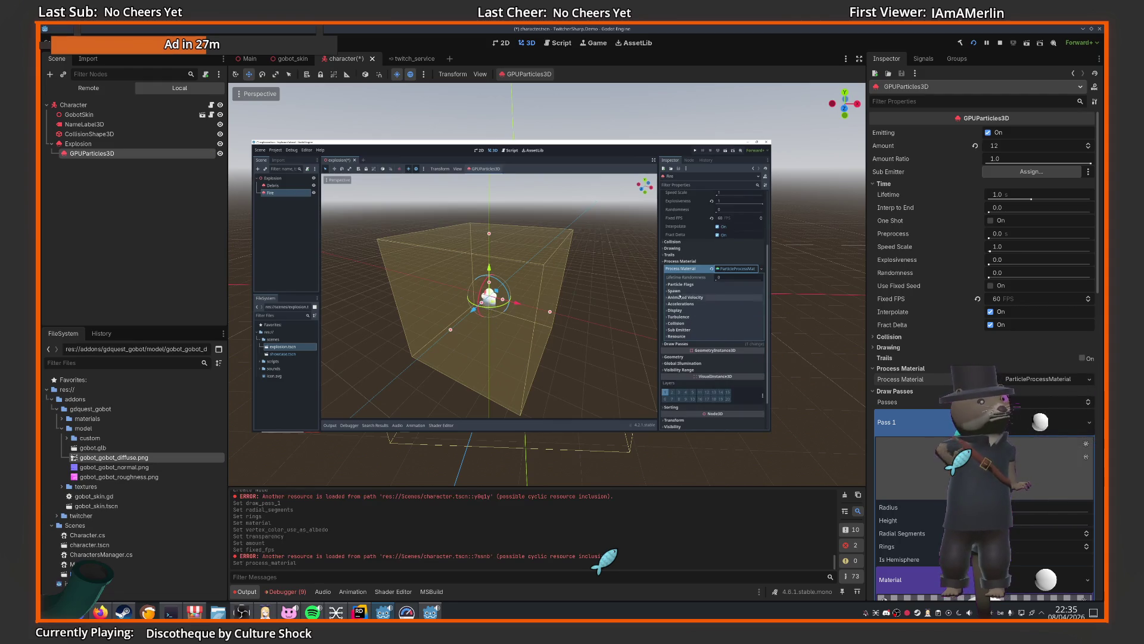
{"action": "left_click", "coordinate": [1033, 405]}
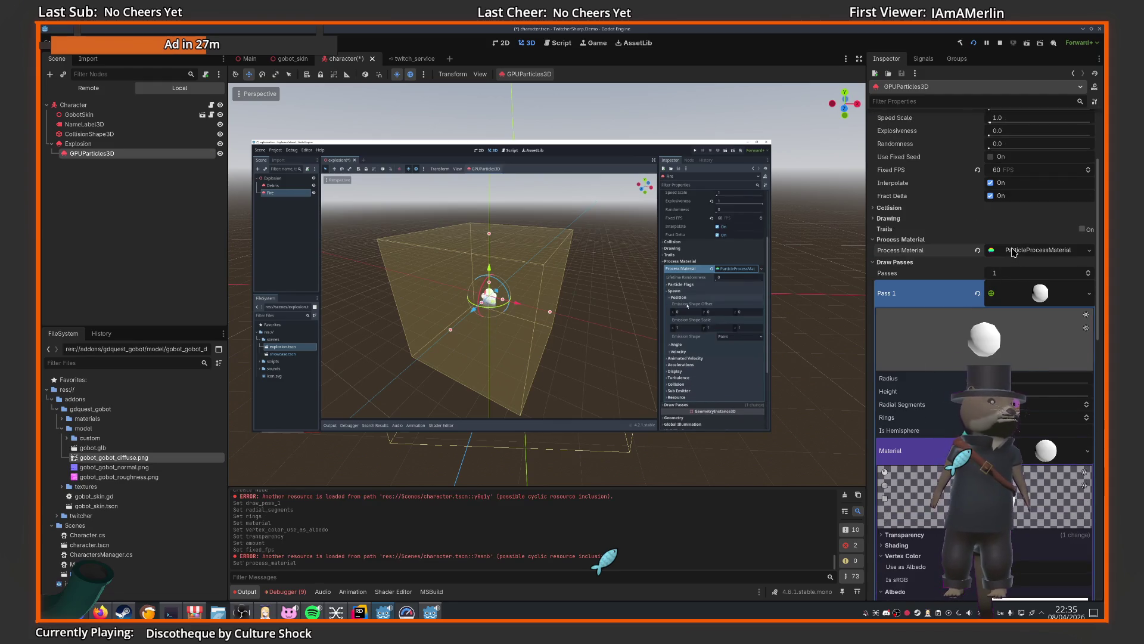
{"action": "left_click", "coordinate": [1039, 249]}
{"action": "left_click", "coordinate": [892, 287]}
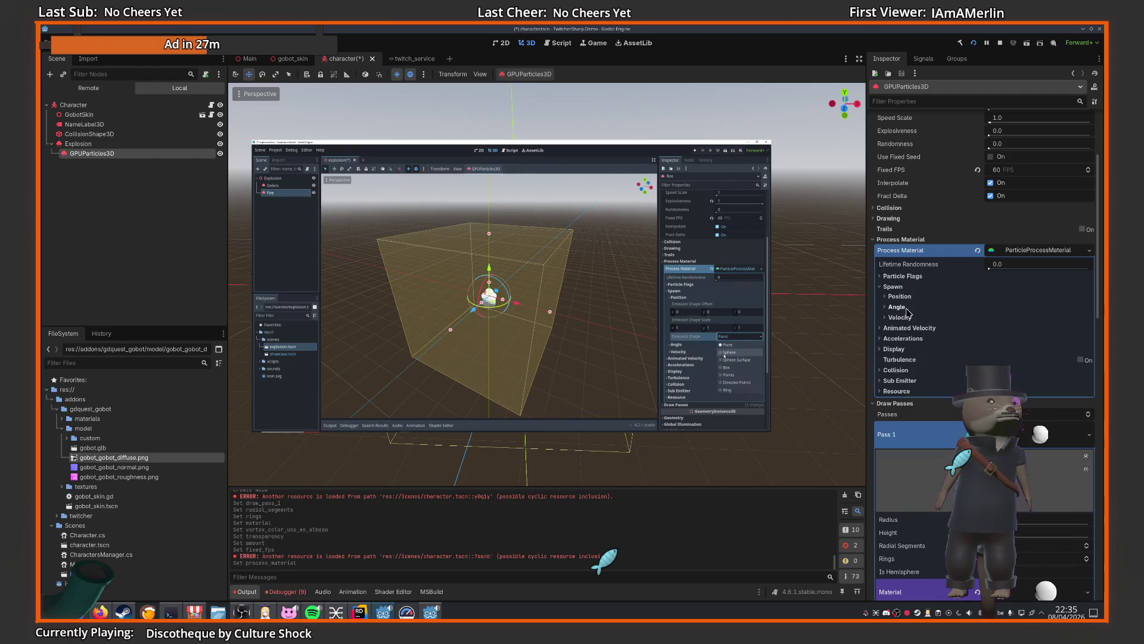
{"action": "left_click", "coordinate": [900, 296]}
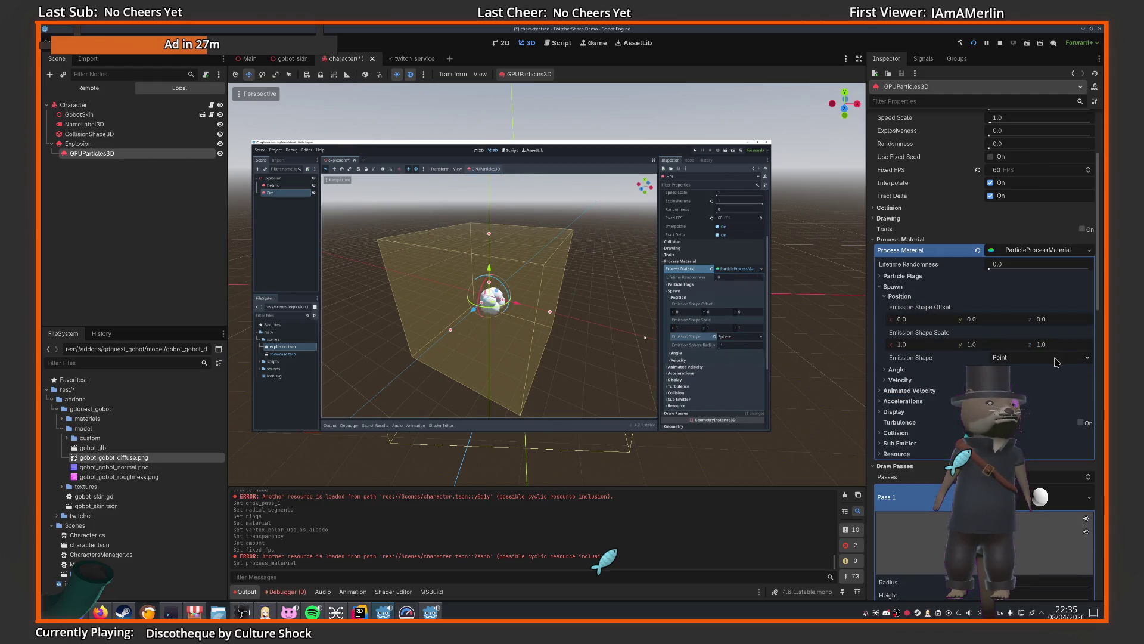
{"action": "left_click", "coordinate": [1040, 357]}
{"action": "left_click", "coordinate": [1028, 383]}
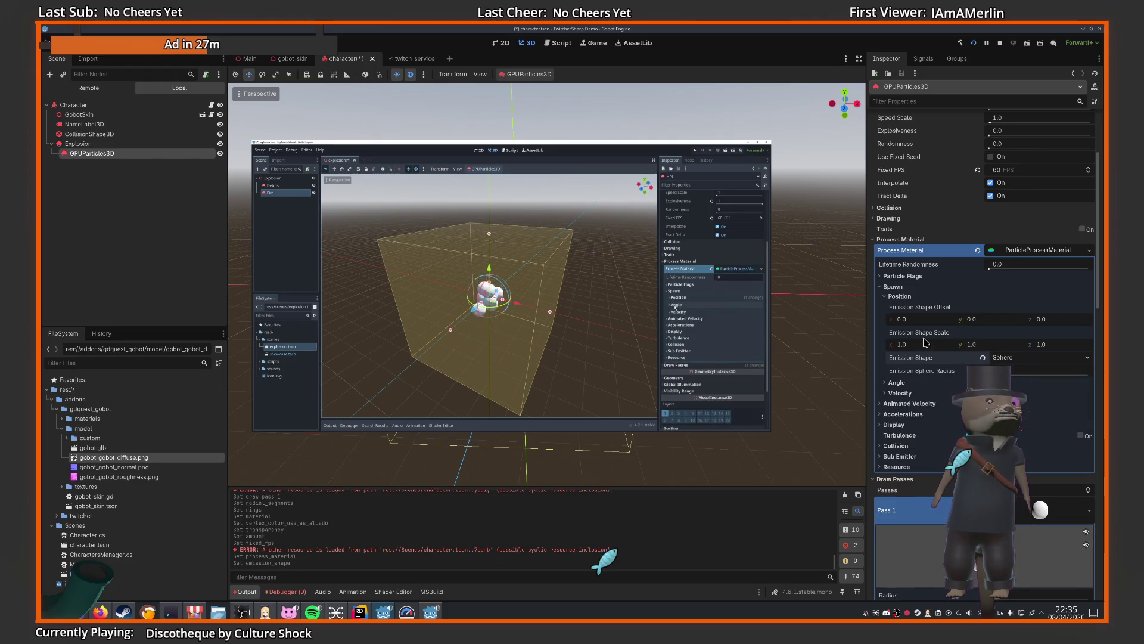
- Set direction to (0, -1, 0), spread to 90 and minimum initial velocity to 2
{"action": "left_click", "coordinate": [900, 392]}
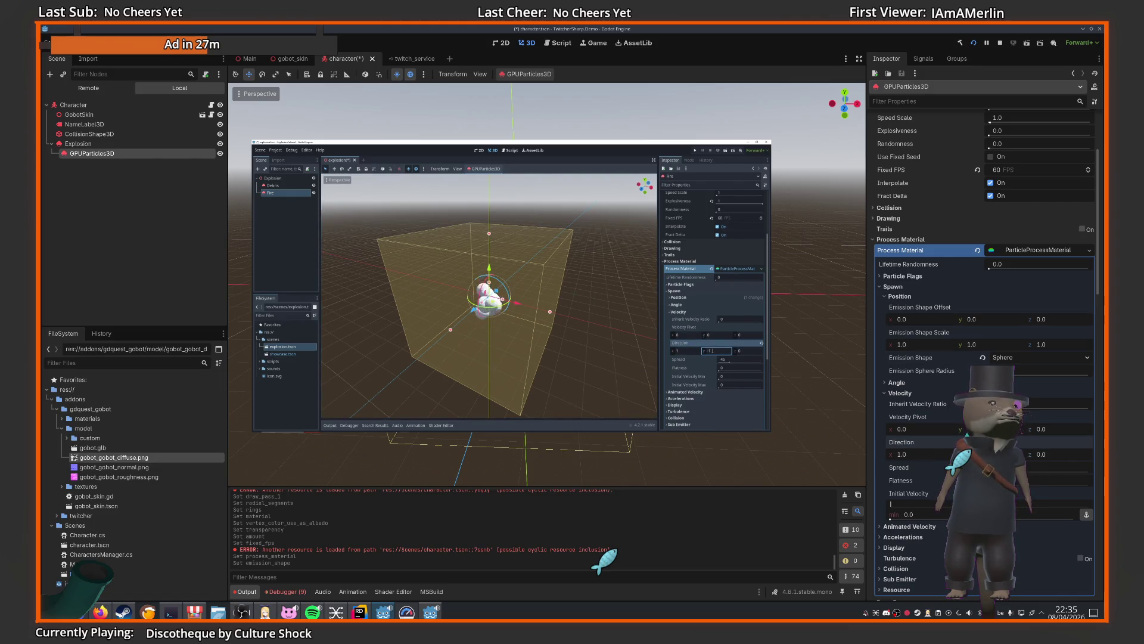
{"action": "key", "text": "Return"}
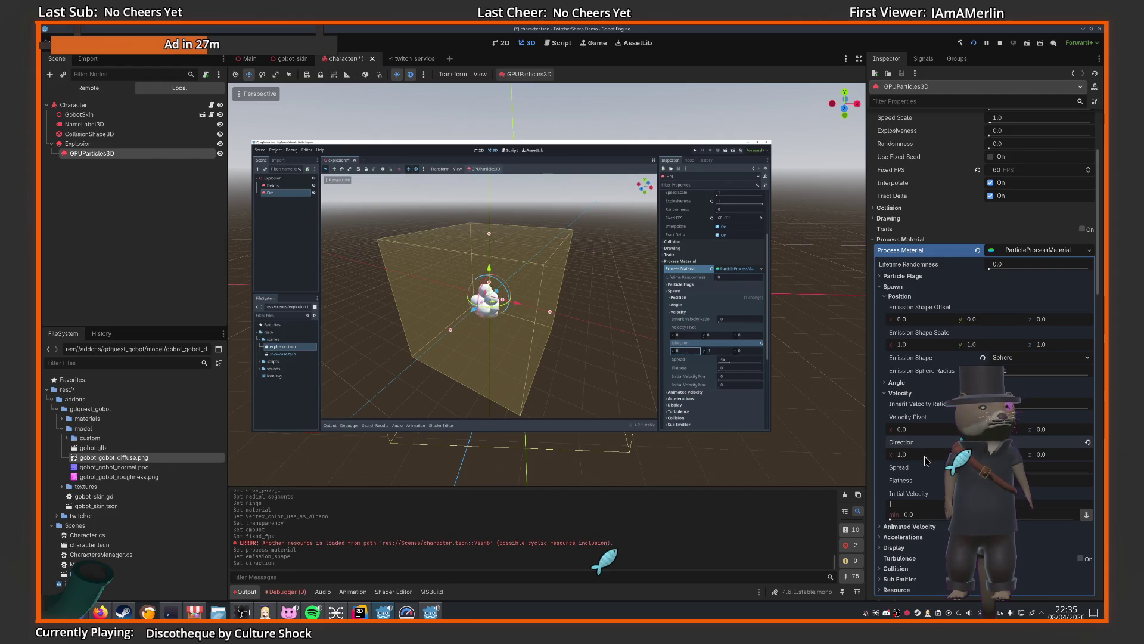
{"action": "type", "text": "0"}
{"action": "key", "text": "Return"}
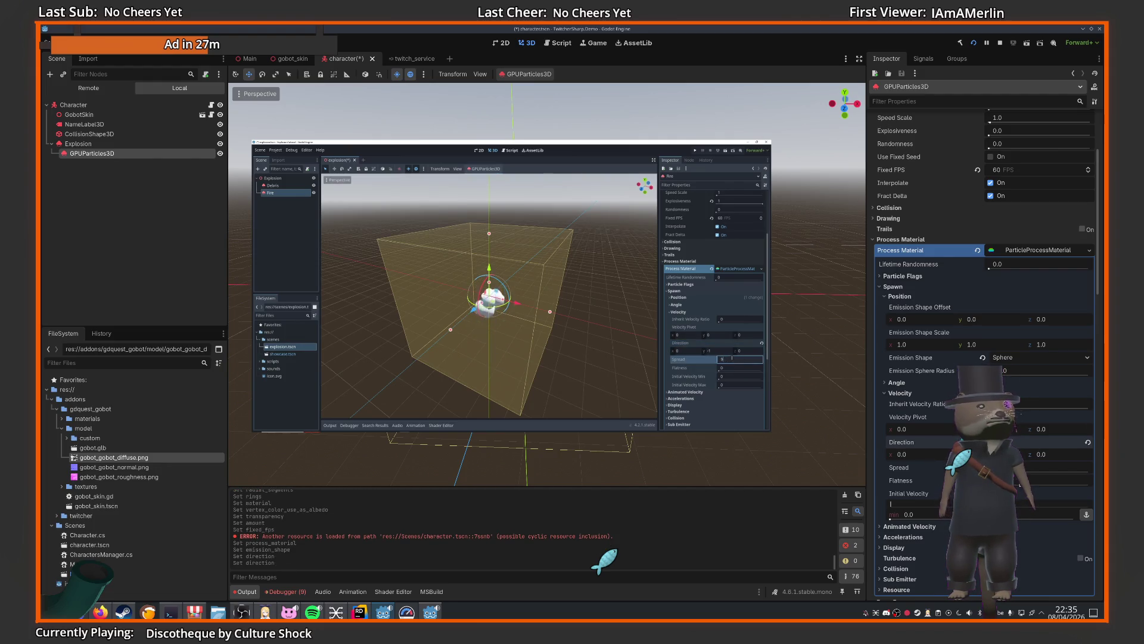
{"action": "key", "text": "Return"}
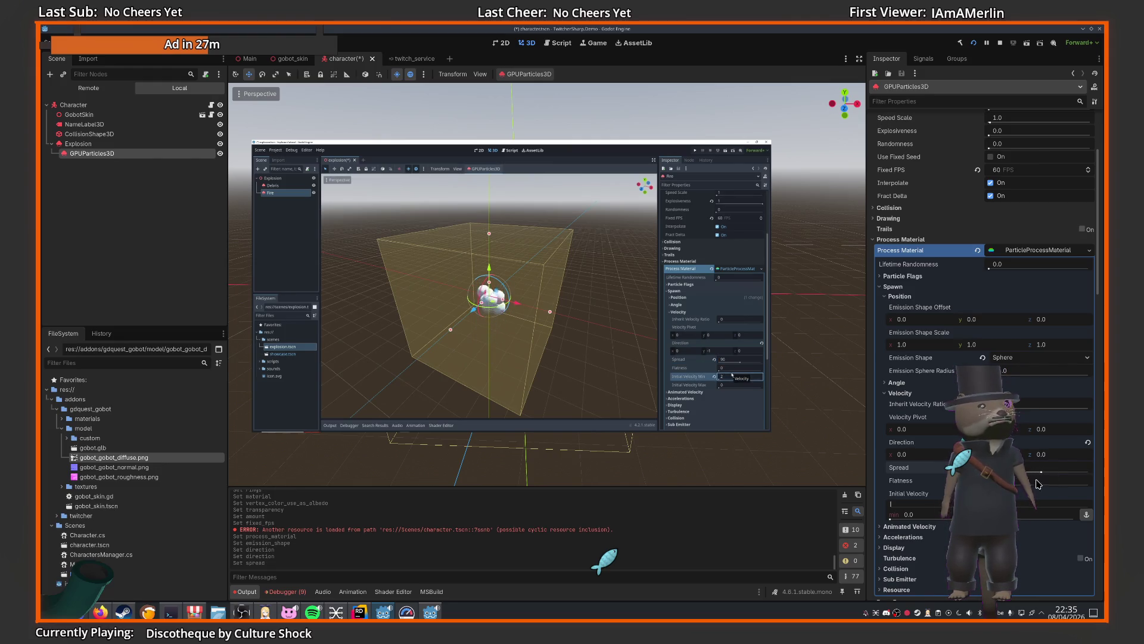
{"action": "left_click", "coordinate": [944, 515]}
{"action": "type", "text": "2"}
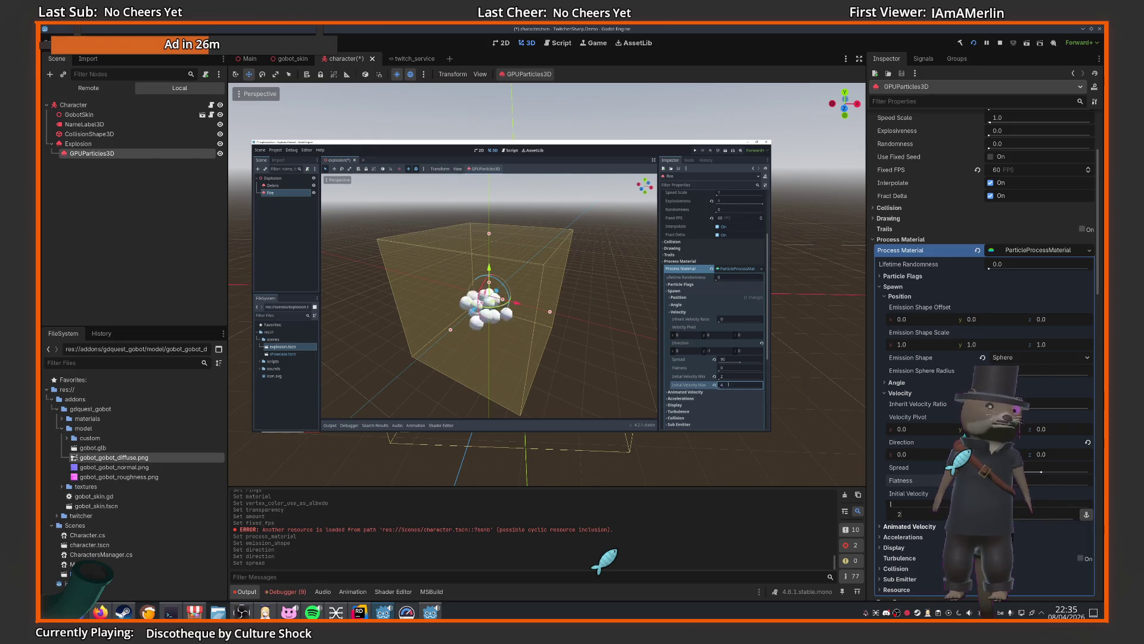
{"action": "key", "text": "Return"}
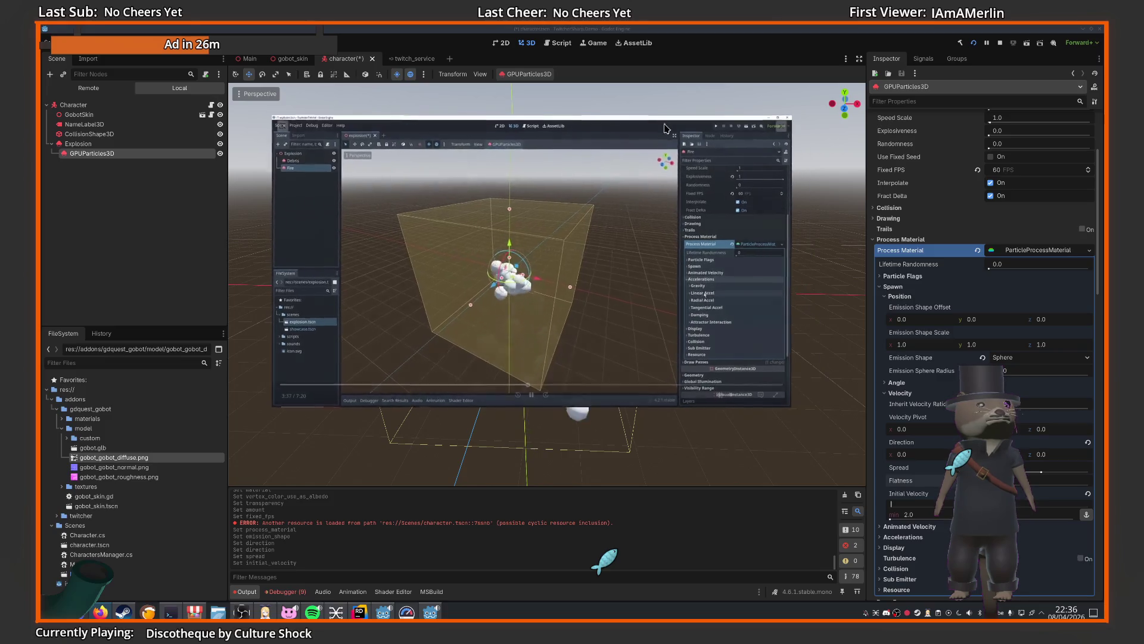
{"action": "left_click", "coordinate": [532, 395]}
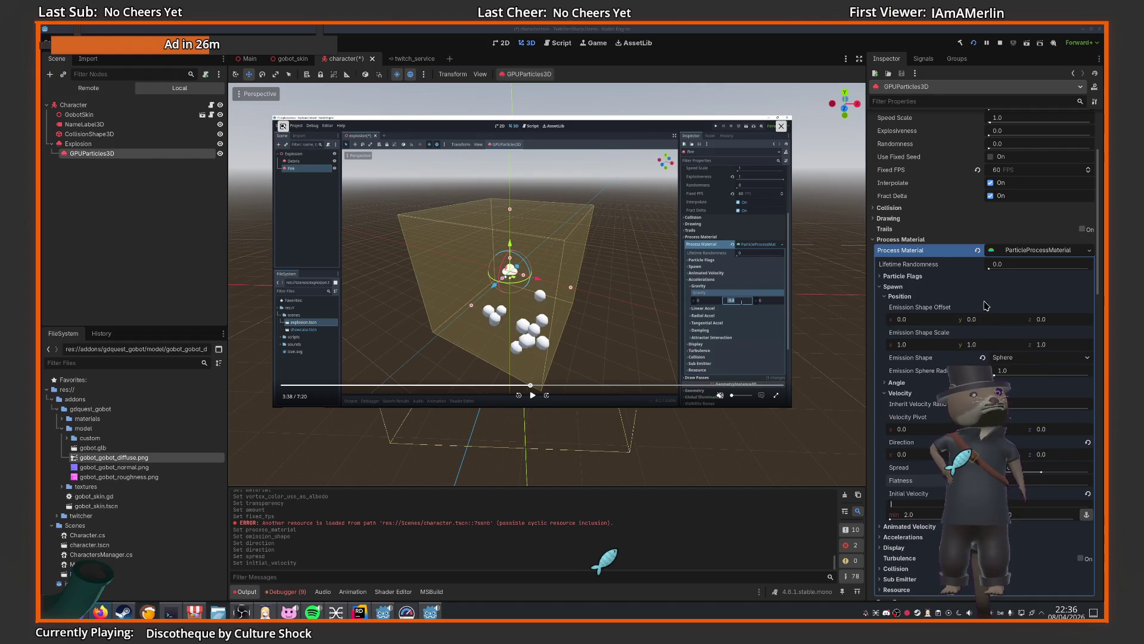
- Turn on One Shot, re-enable Emitting, and set Explosiveness to 1.0
{"action": "scroll", "coordinate": [906, 388], "scroll_direction": "up", "scroll_amount": 4}
{"action": "scroll", "coordinate": [905, 388], "scroll_direction": "up", "scroll_amount": 1}
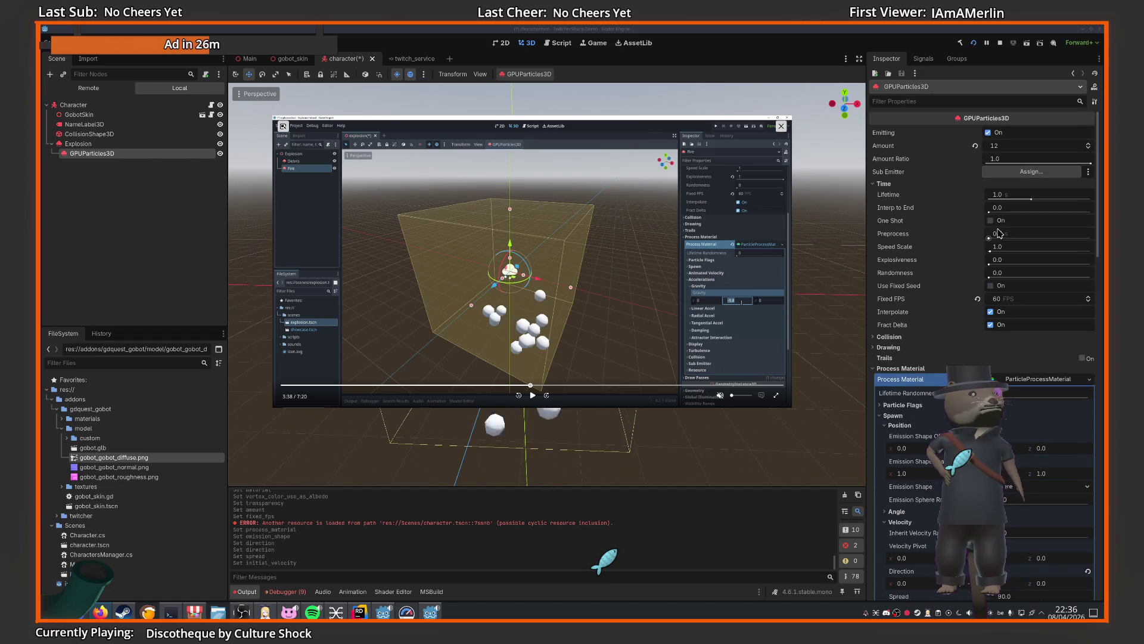
{"action": "left_click", "coordinate": [990, 221]}
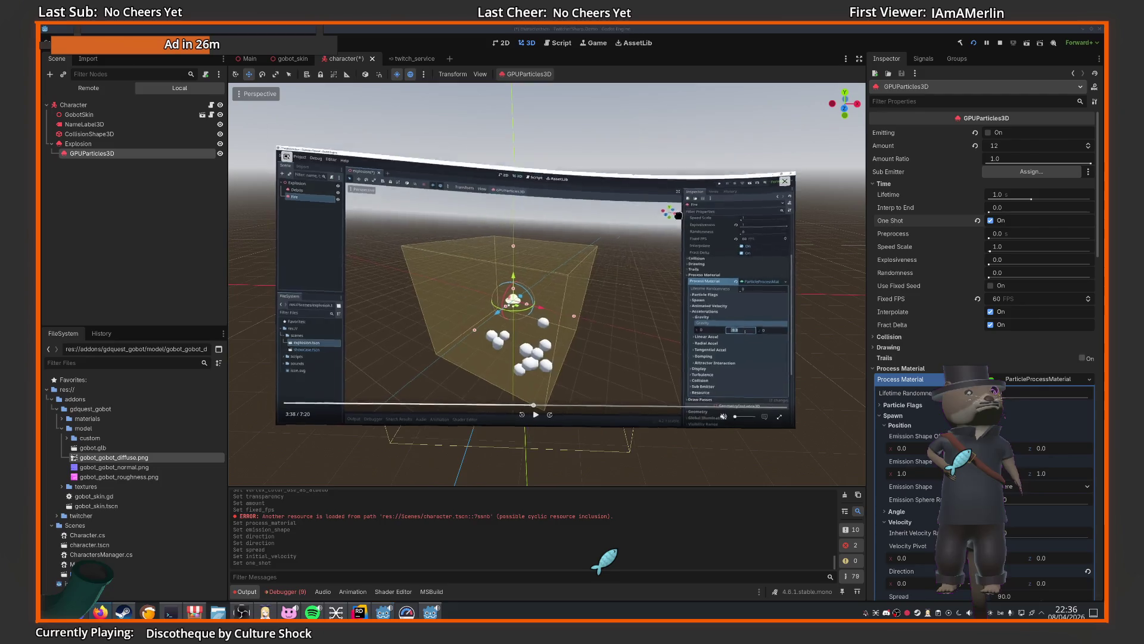
{"action": "mouse_move", "coordinate": [678, 127]}
{"action": "left_mouse_down"}
{"action": "mouse_move", "coordinate": [623, 465]}
{"action": "mouse_move", "coordinate": [704, 380]}
{"action": "mouse_move", "coordinate": [702, 249]}
{"action": "left_mouse_up"}
{"action": "mouse_move", "coordinate": [800, 269]}
{"action": "left_mouse_down"}
{"action": "mouse_move", "coordinate": [828, 377]}
{"action": "mouse_move", "coordinate": [839, 208]}
{"action": "left_mouse_up"}
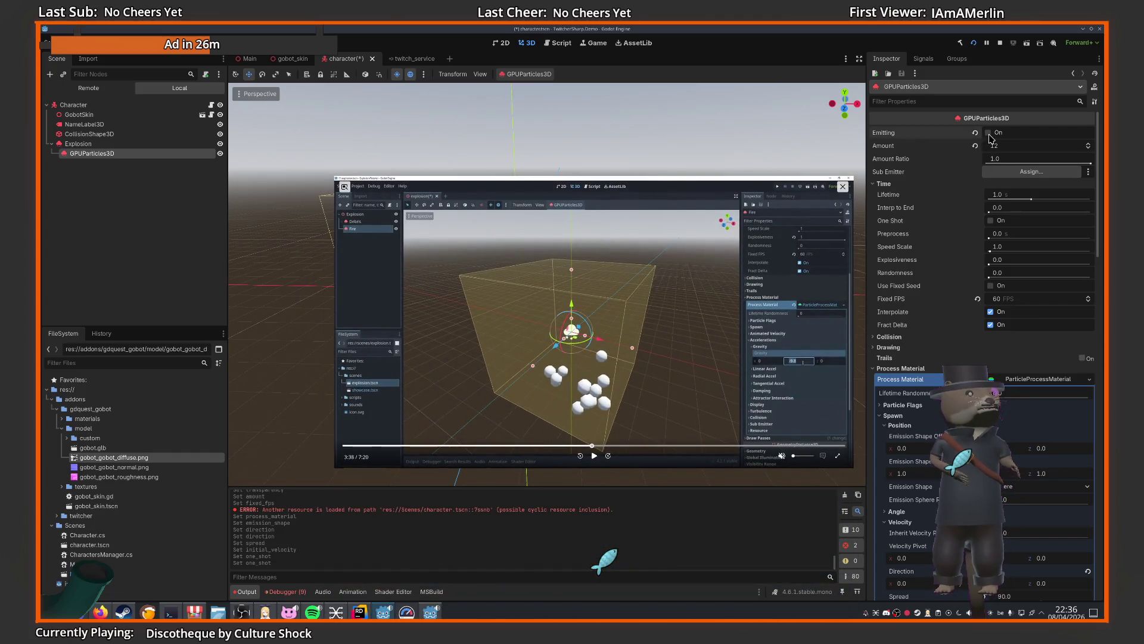
{"action": "left_click", "coordinate": [988, 132]}
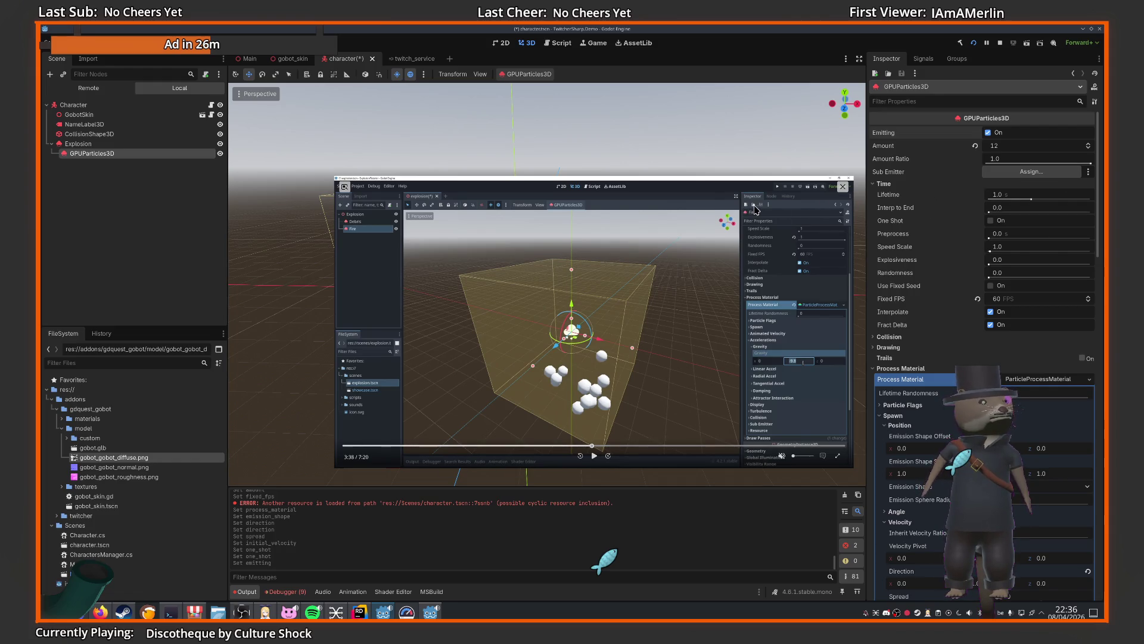
{"action": "left_click", "coordinate": [1007, 262]}
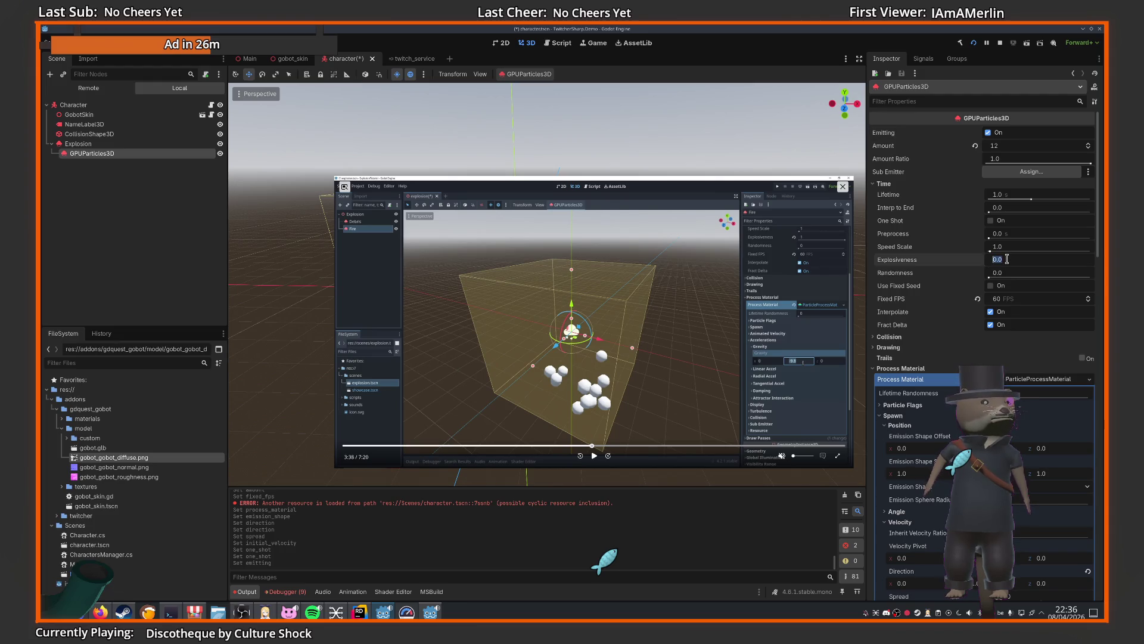
{"action": "type", "text": "1"}
{"action": "key", "text": "Return"}
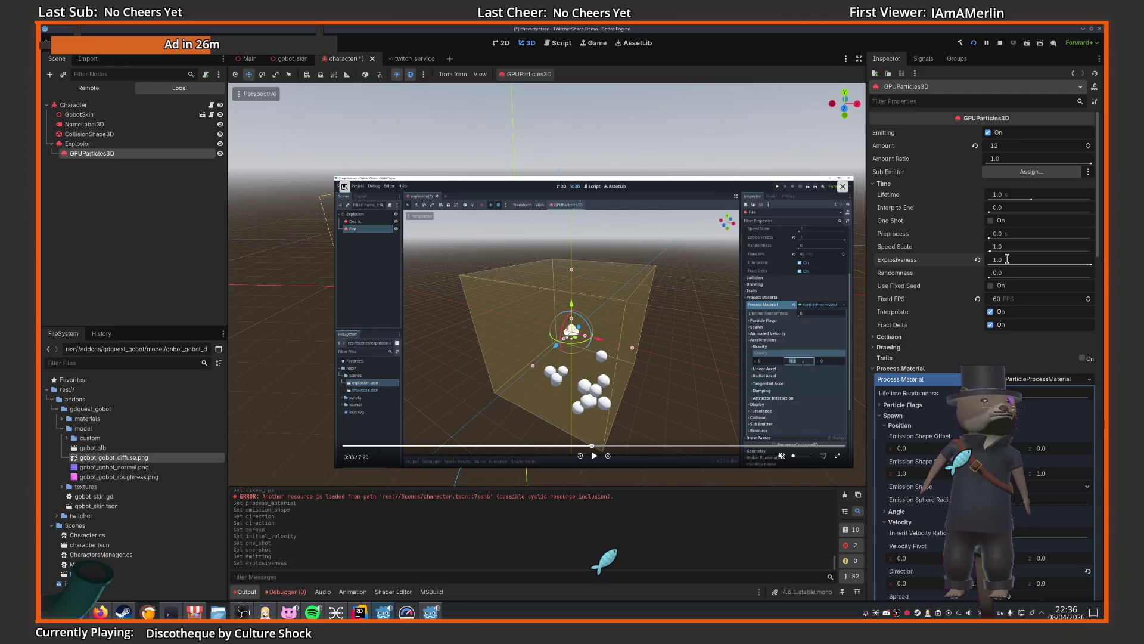
{"action": "mouse_move", "coordinate": [741, 212]}
{"action": "left_mouse_down"}
{"action": "mouse_move", "coordinate": [572, 495]}
{"action": "mouse_move", "coordinate": [683, 159]}
{"action": "mouse_move", "coordinate": [670, 152]}
{"action": "left_mouse_up"}
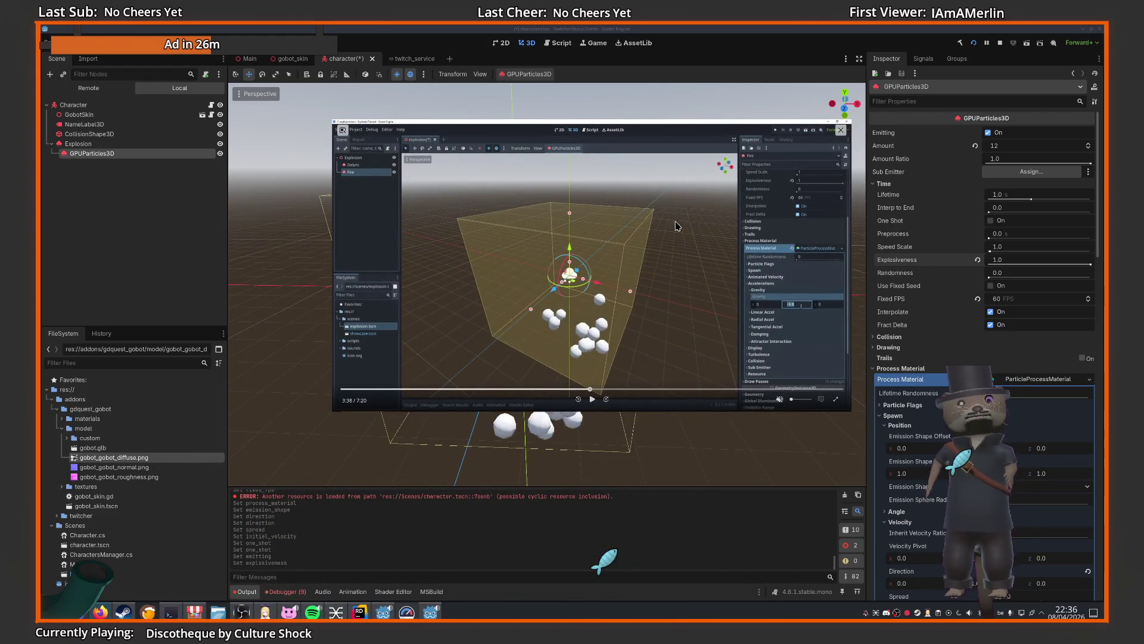
- Lower the minimum particle scale under Display > Scale, giving a 0.5–1.5 range
{"action": "scroll", "coordinate": [983, 268], "scroll_direction": "down", "scroll_amount": 5}
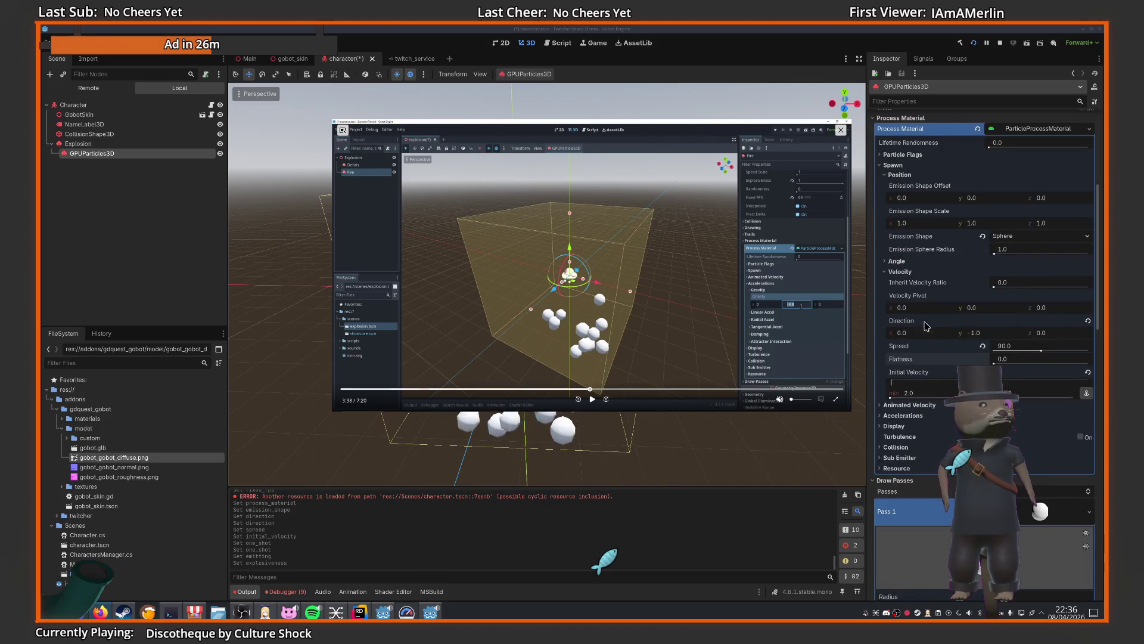
{"action": "left_click", "coordinate": [901, 415]}
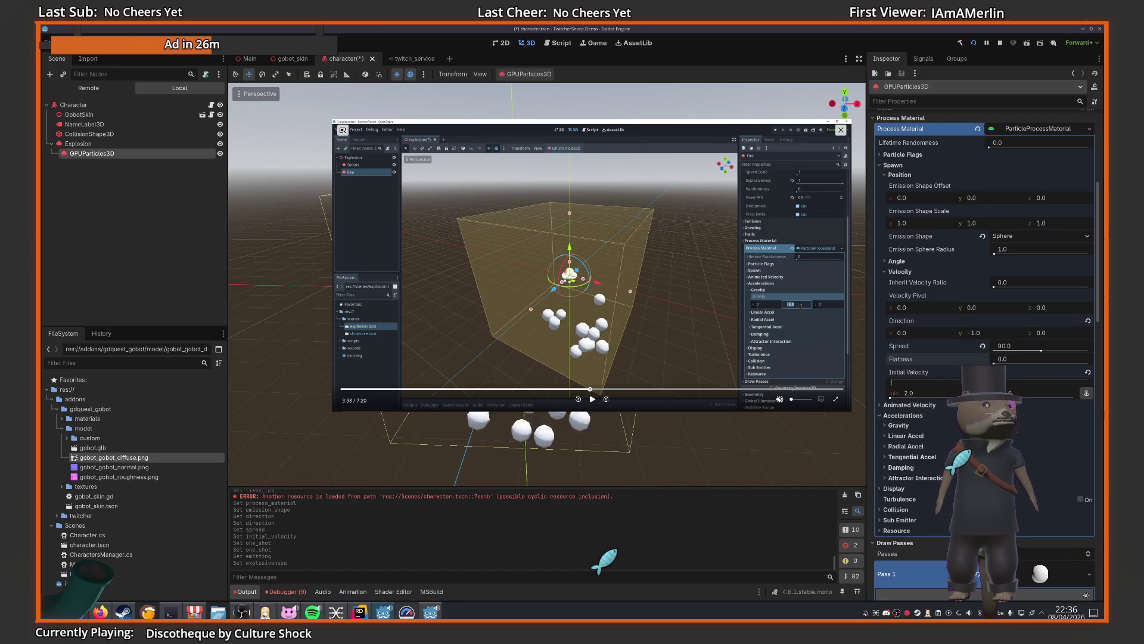
{"action": "left_click", "coordinate": [910, 426]}
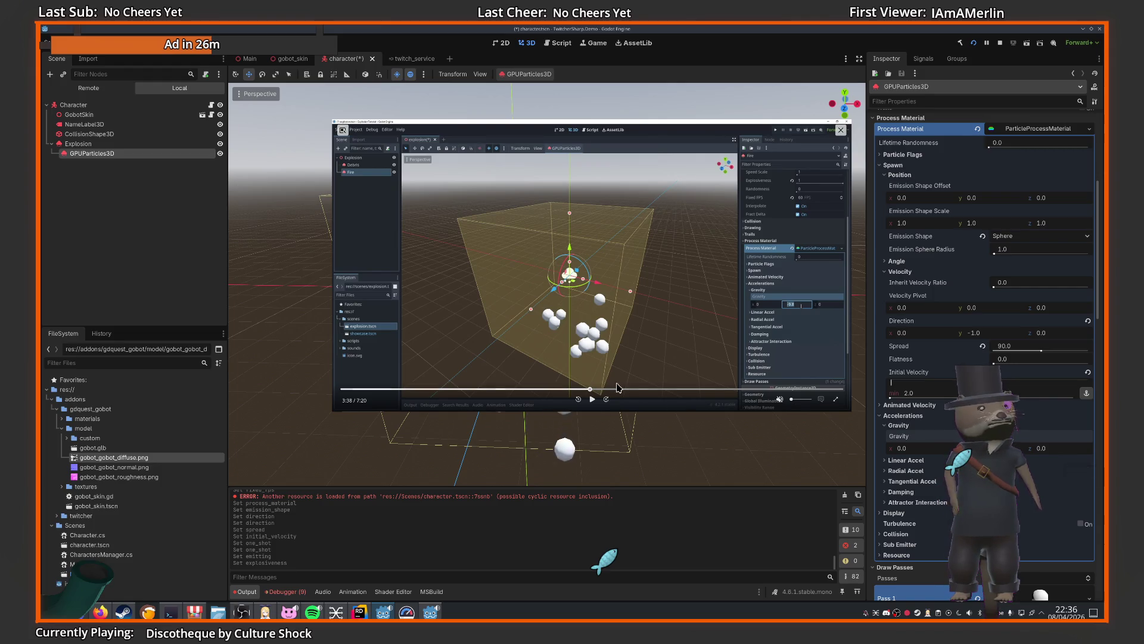
{"action": "left_click", "coordinate": [593, 399]}
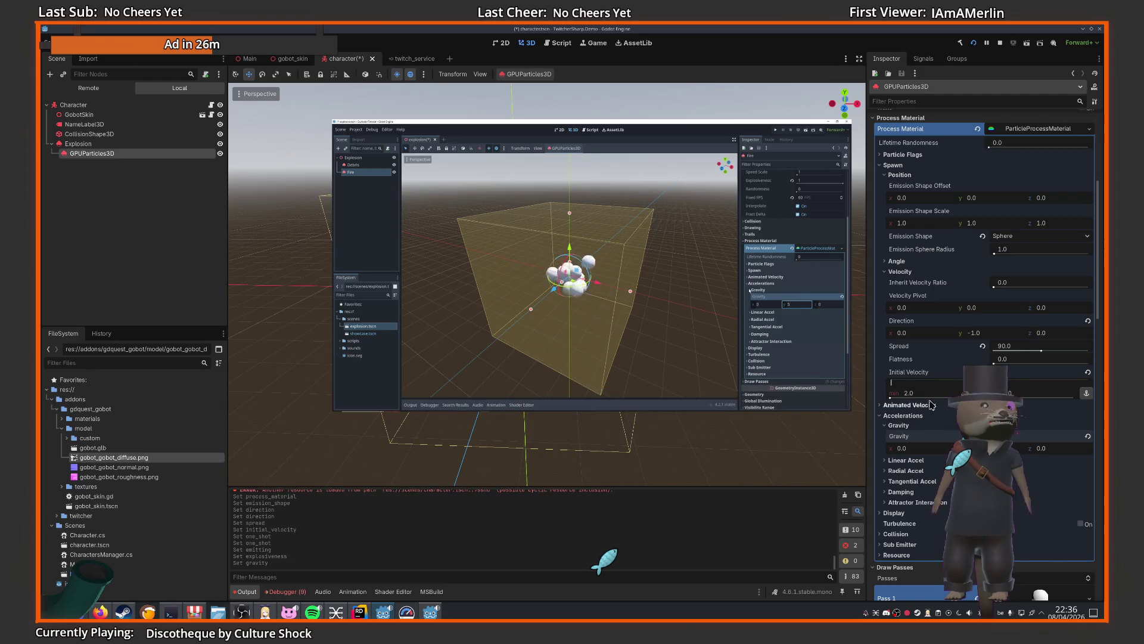
{"action": "left_click", "coordinate": [885, 424]}
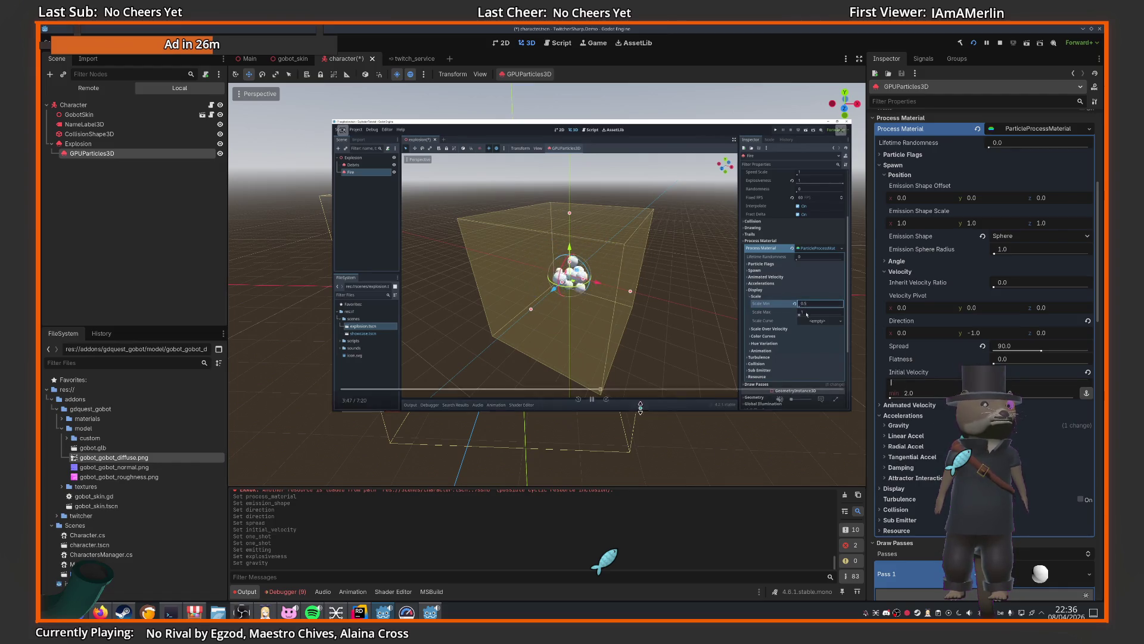
{"action": "left_click", "coordinate": [882, 488]}
{"action": "scroll", "coordinate": [882, 488], "scroll_direction": "down", "scroll_amount": 2}
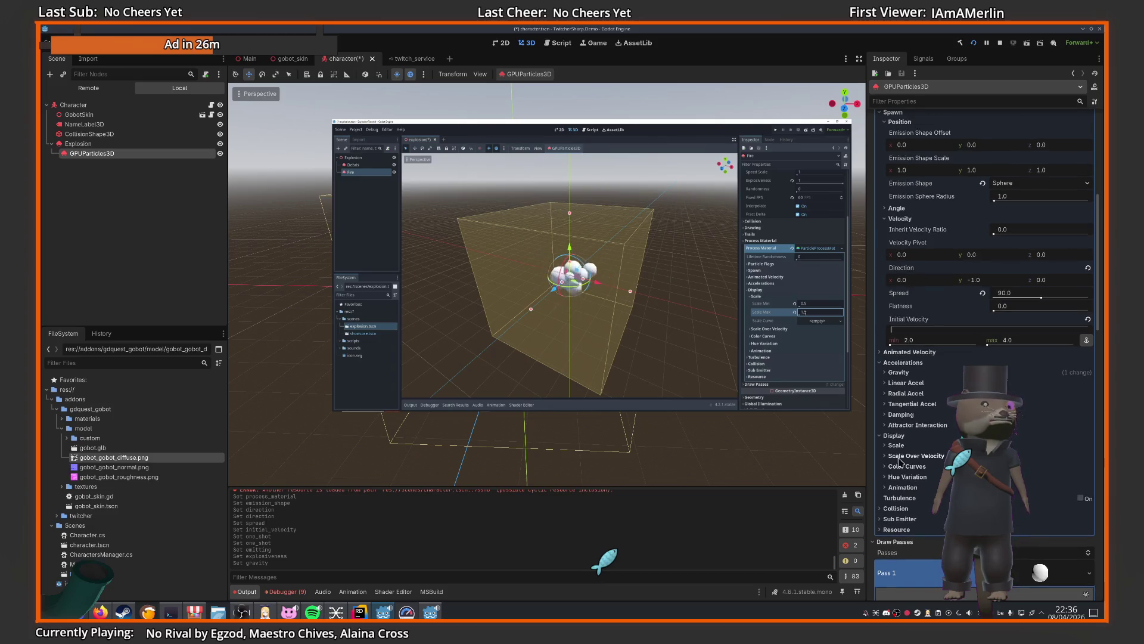
{"action": "left_click", "coordinate": [886, 445]}
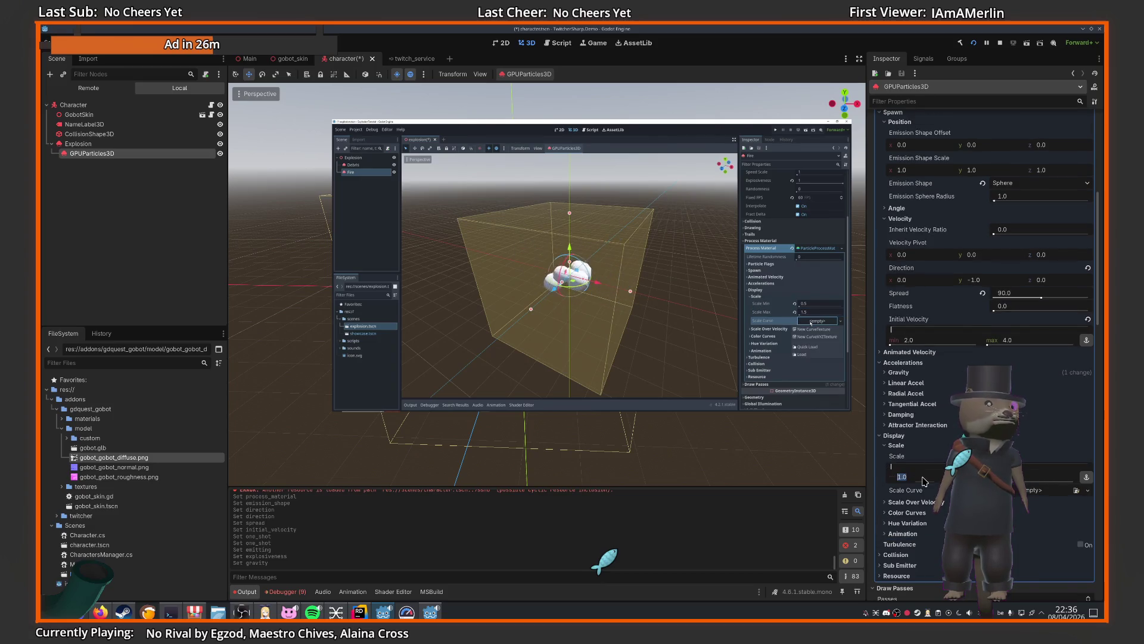
{"action": "left_click_drag", "start_coordinate": [947, 480], "coordinate": [884, 483]}
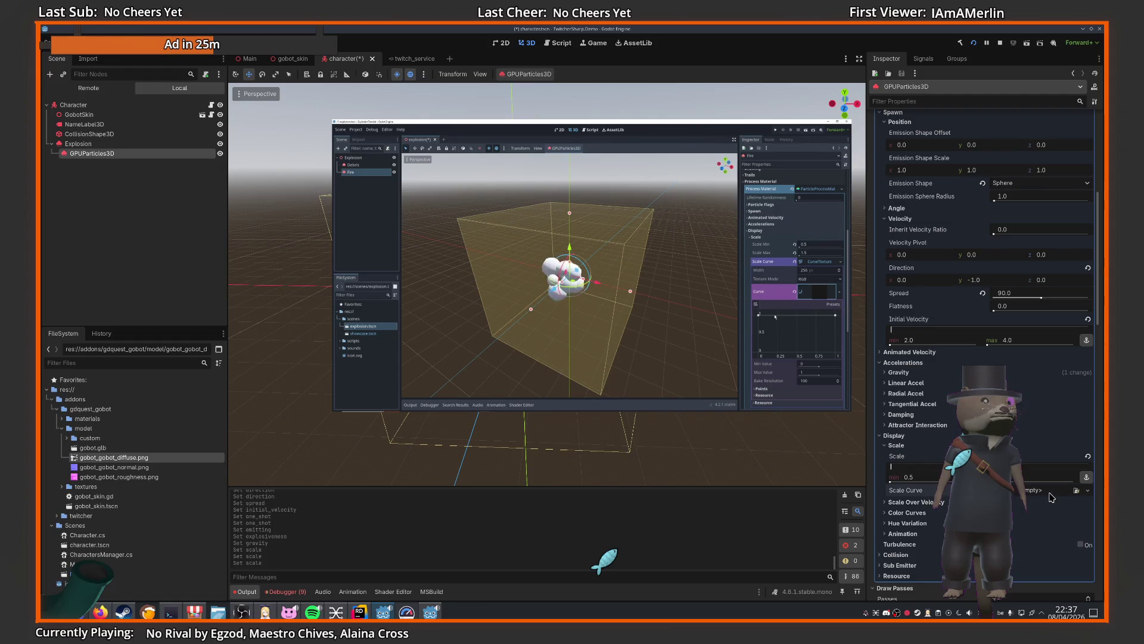
- Add a new CurveTexture as Scale Curve and drag its end point down to 0
{"action": "left_click", "coordinate": [1051, 495]}
{"action": "left_click", "coordinate": [1050, 514]}
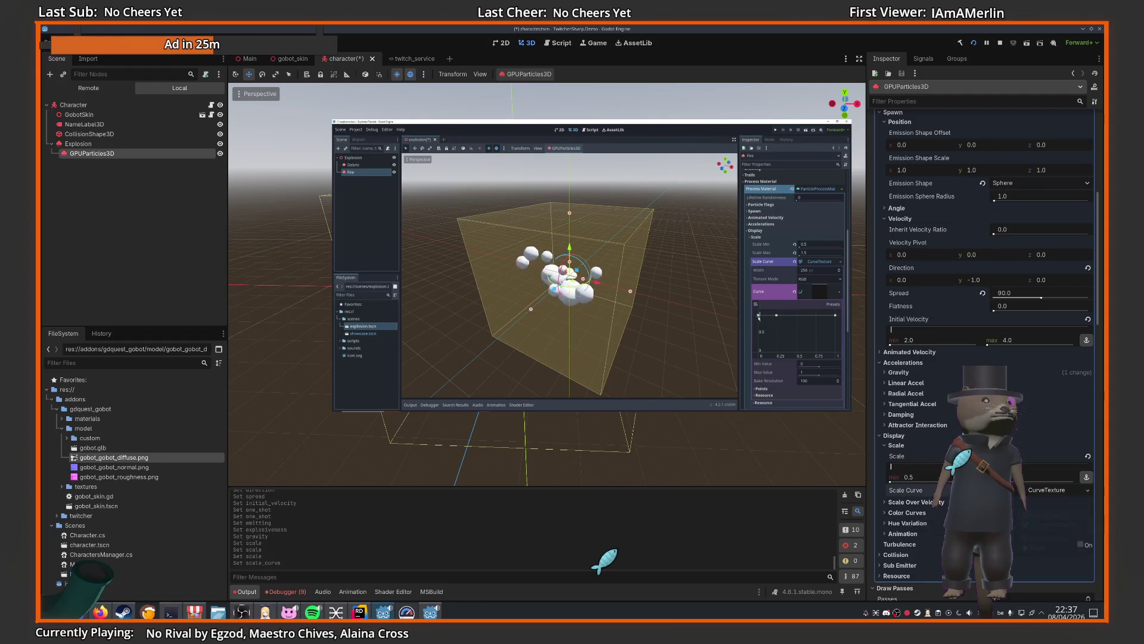
{"action": "left_click", "coordinate": [1048, 493]}
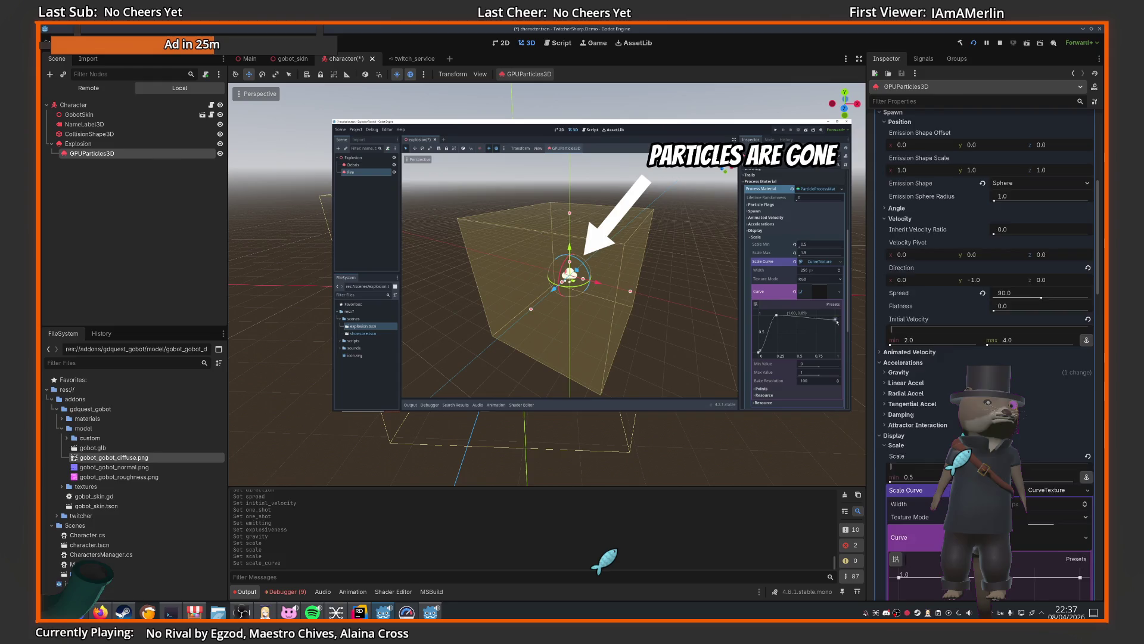
{"action": "scroll", "coordinate": [983, 417], "scroll_direction": "down", "scroll_amount": 2}
{"action": "left_click", "coordinate": [965, 587]}
{"action": "key", "text": "ctrl+z"}
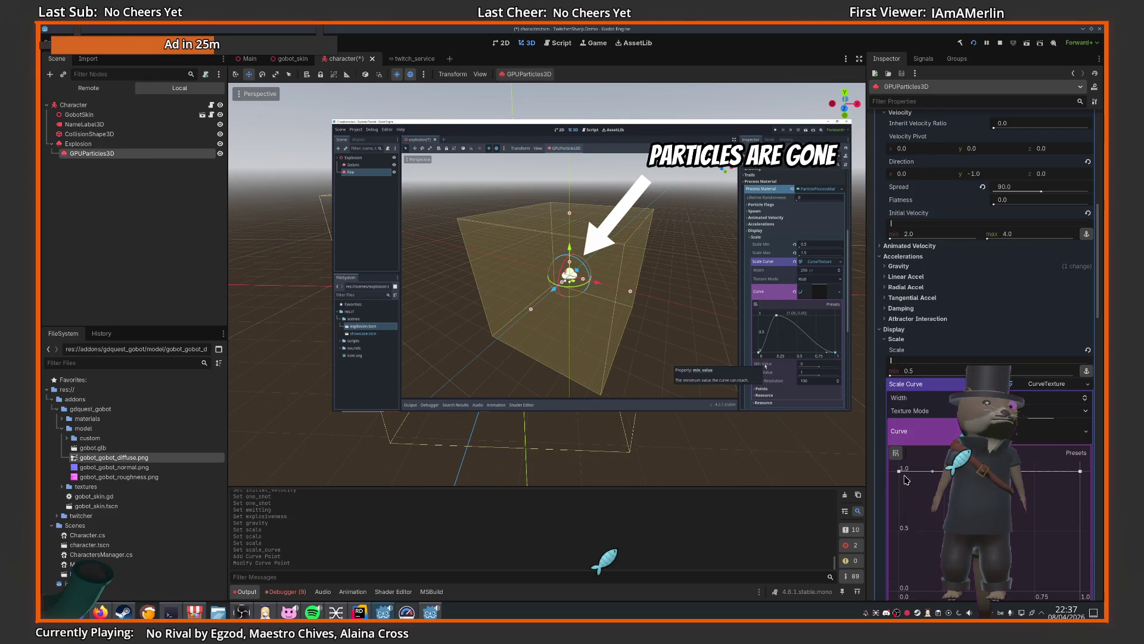
{"action": "mouse_move", "coordinate": [1080, 471]}
{"action": "left_mouse_down"}
{"action": "mouse_move", "coordinate": [1077, 599]}
{"action": "mouse_move", "coordinate": [1079, 589]}
{"action": "left_mouse_up"}
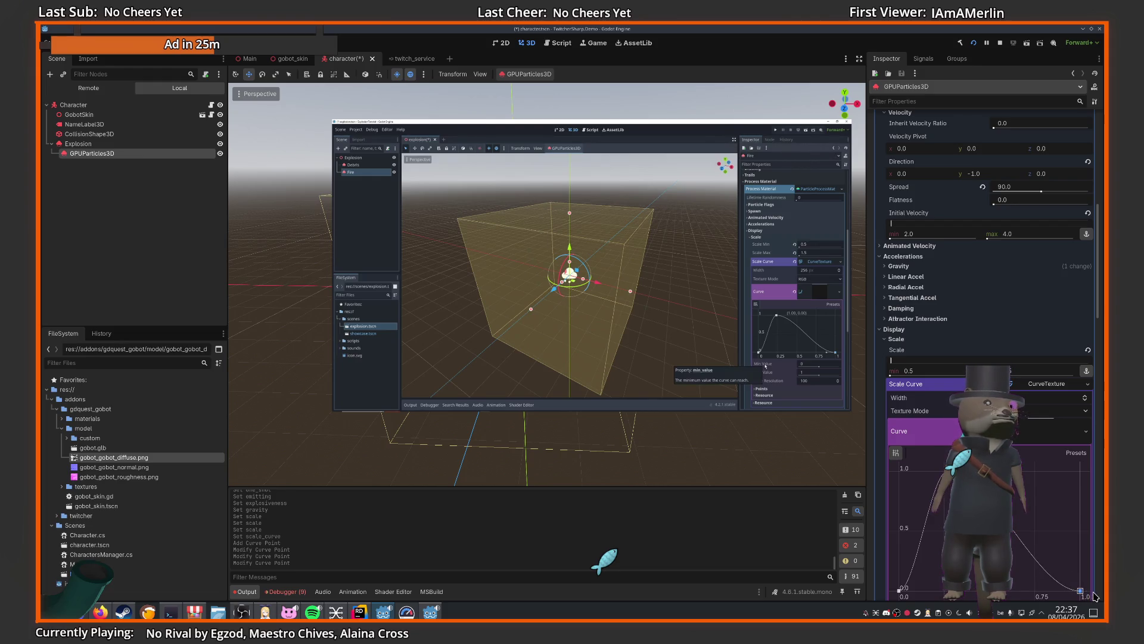
{"action": "scroll", "coordinate": [951, 390], "scroll_direction": "down", "scroll_amount": 4}
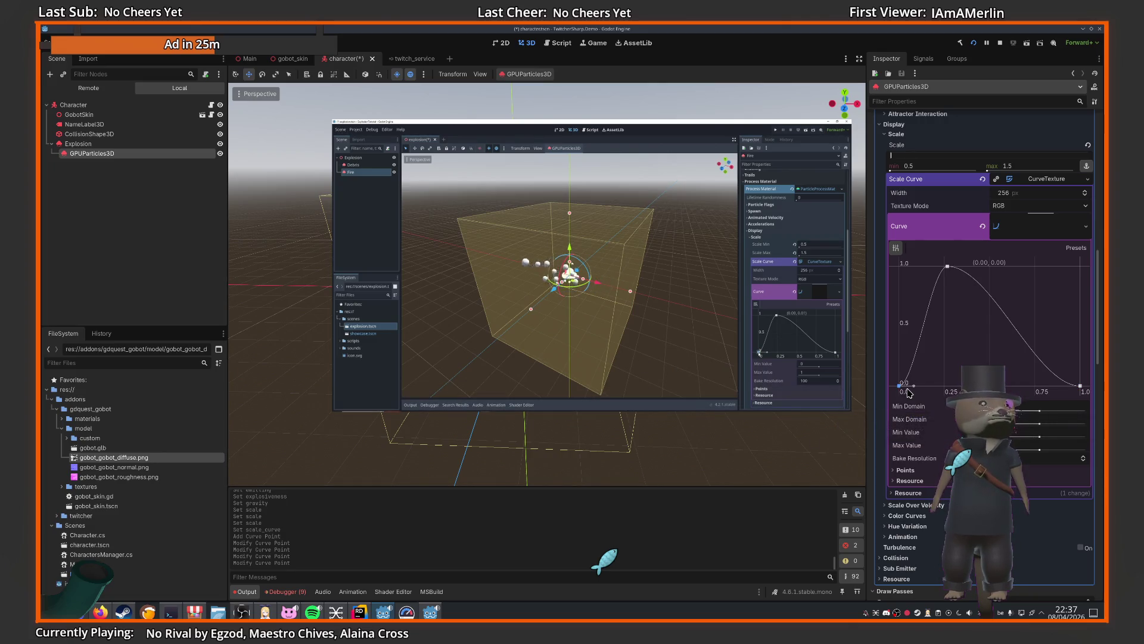
{"action": "mouse_move", "coordinate": [685, 380]}
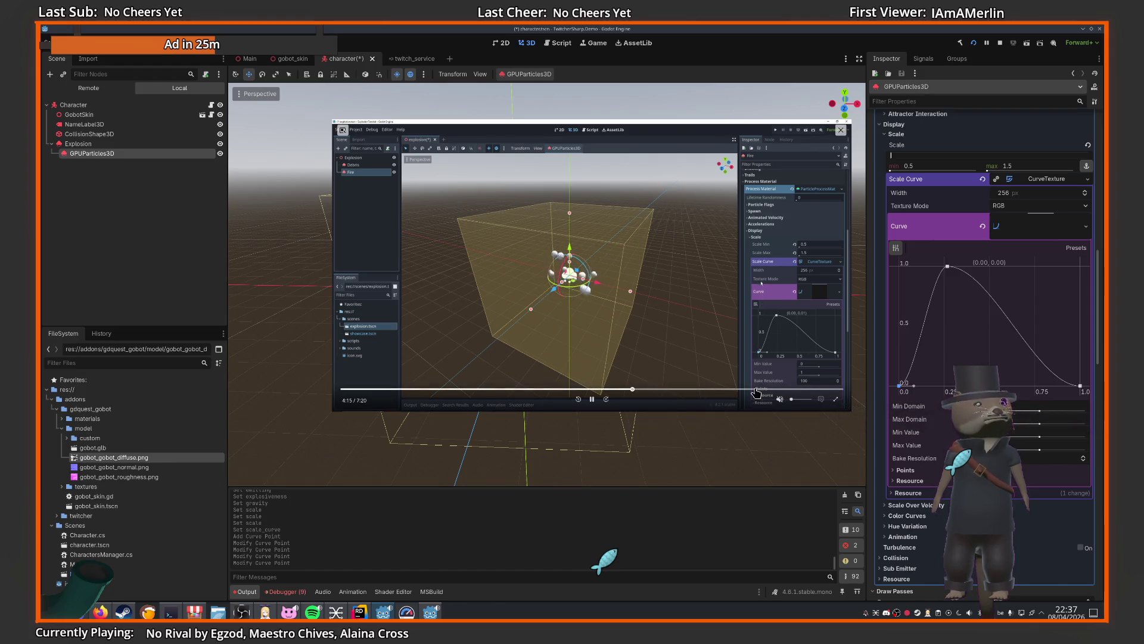
{"action": "scroll", "coordinate": [1036, 339], "scroll_direction": "up", "scroll_amount": 5}
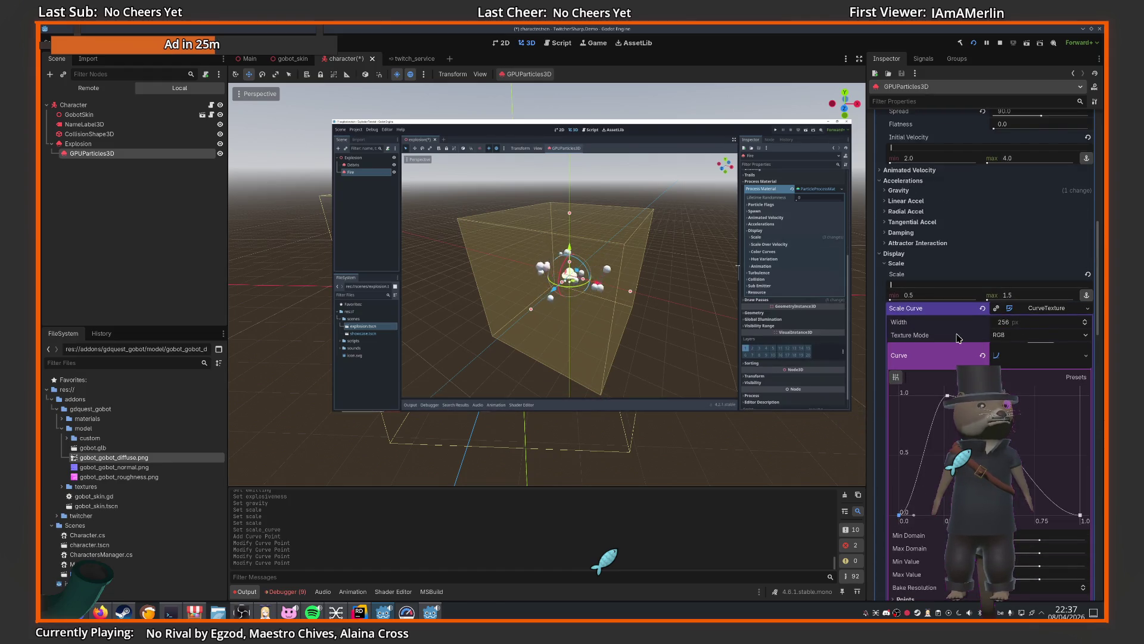
- Collapse the Spawn, Accelerations and Scale sections and expand Display > Color Curves
{"action": "scroll", "coordinate": [1037, 339], "scroll_direction": "up", "scroll_amount": 15}
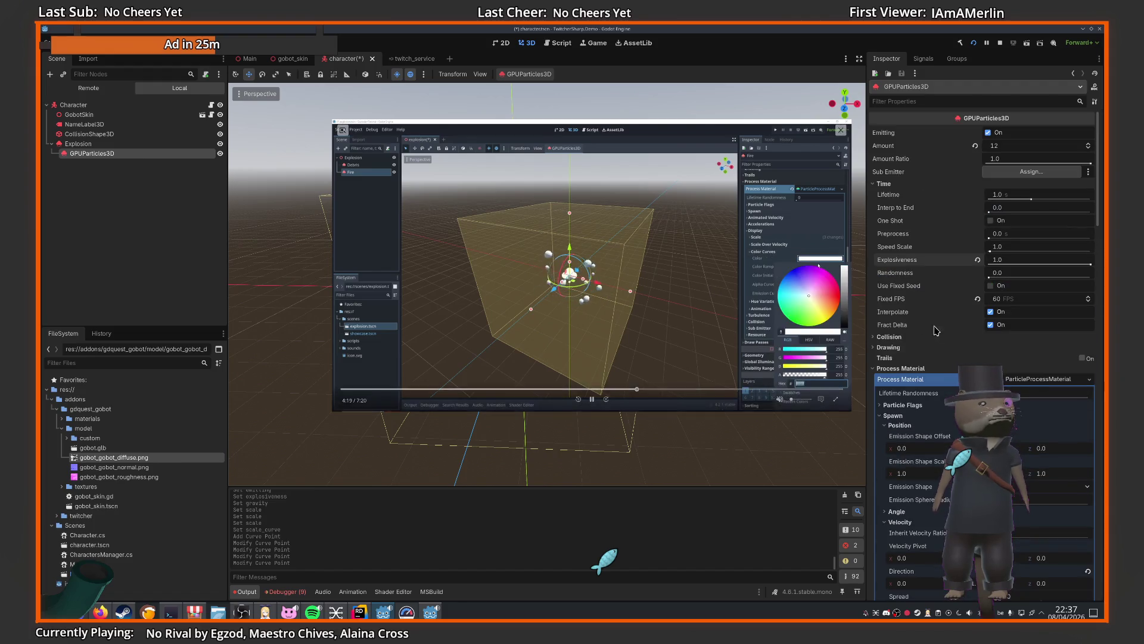
{"action": "scroll", "coordinate": [983, 298], "scroll_direction": "down", "scroll_amount": 5}
{"action": "mouse_move", "coordinate": [590, 400]}
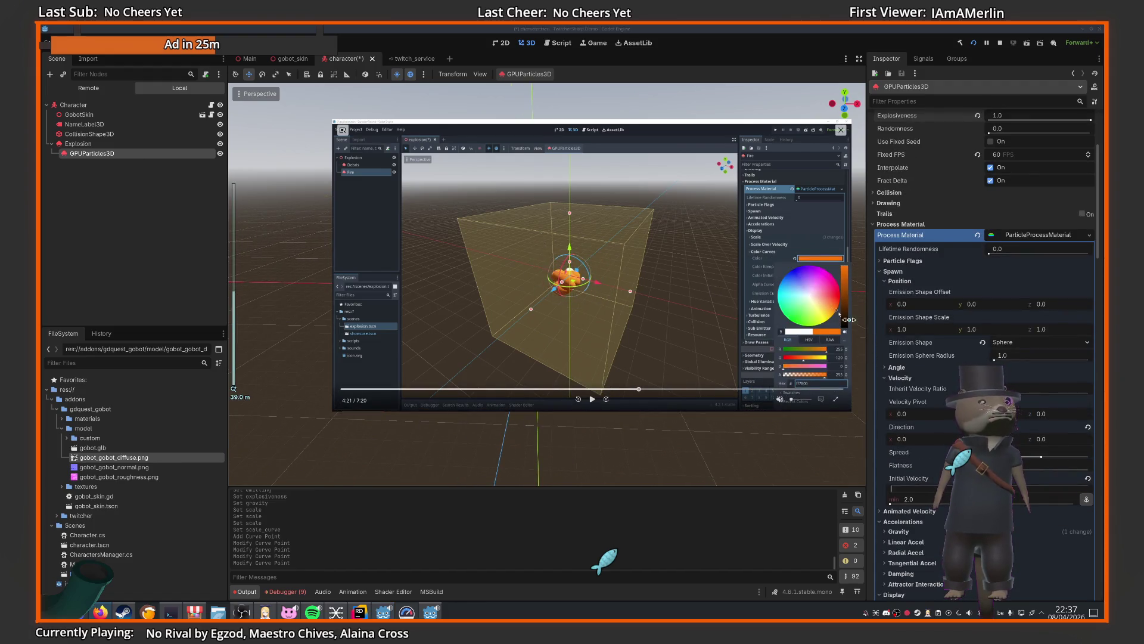
{"action": "scroll", "coordinate": [970, 287], "scroll_direction": "up", "scroll_amount": 2}
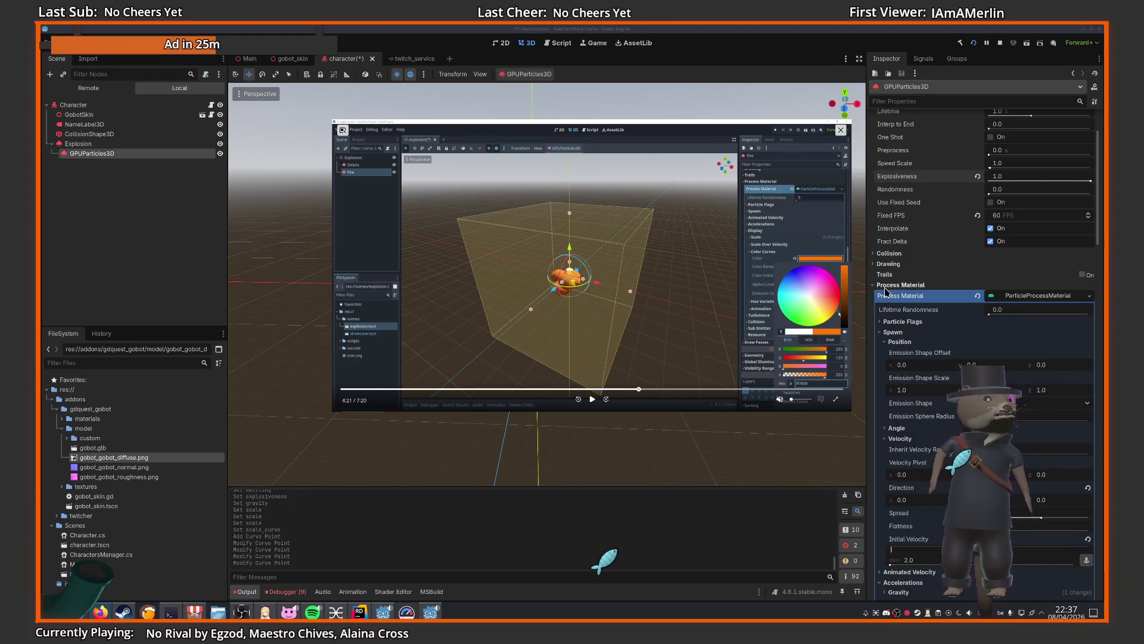
{"action": "left_click", "coordinate": [892, 332]}
{"action": "left_click", "coordinate": [894, 354]}
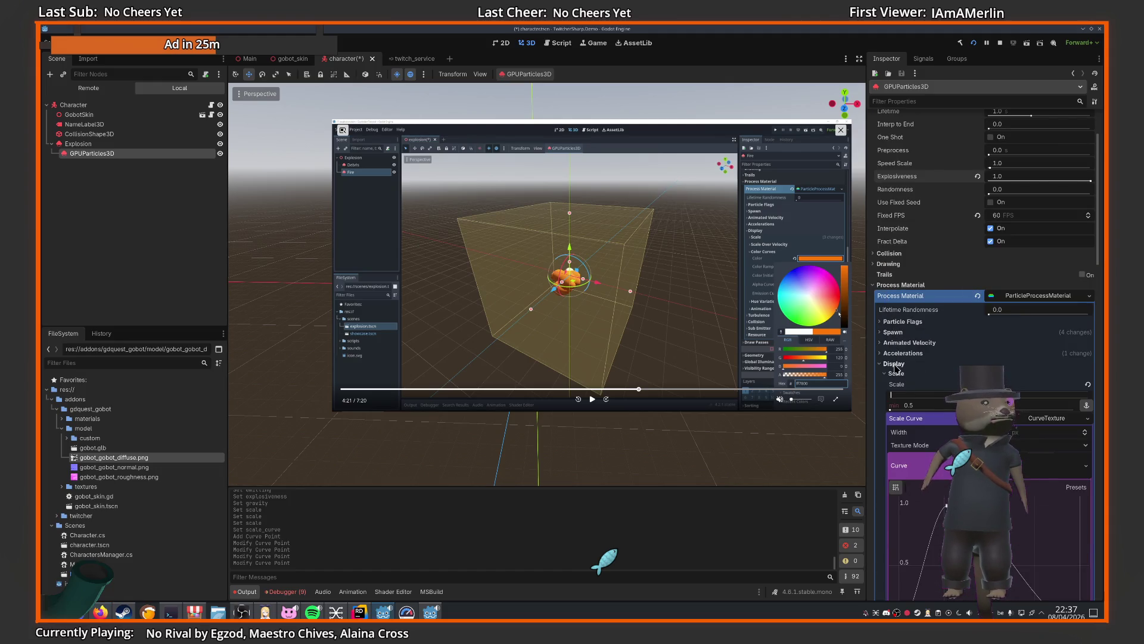
{"action": "scroll", "coordinate": [896, 366], "scroll_direction": "down", "scroll_amount": 2}
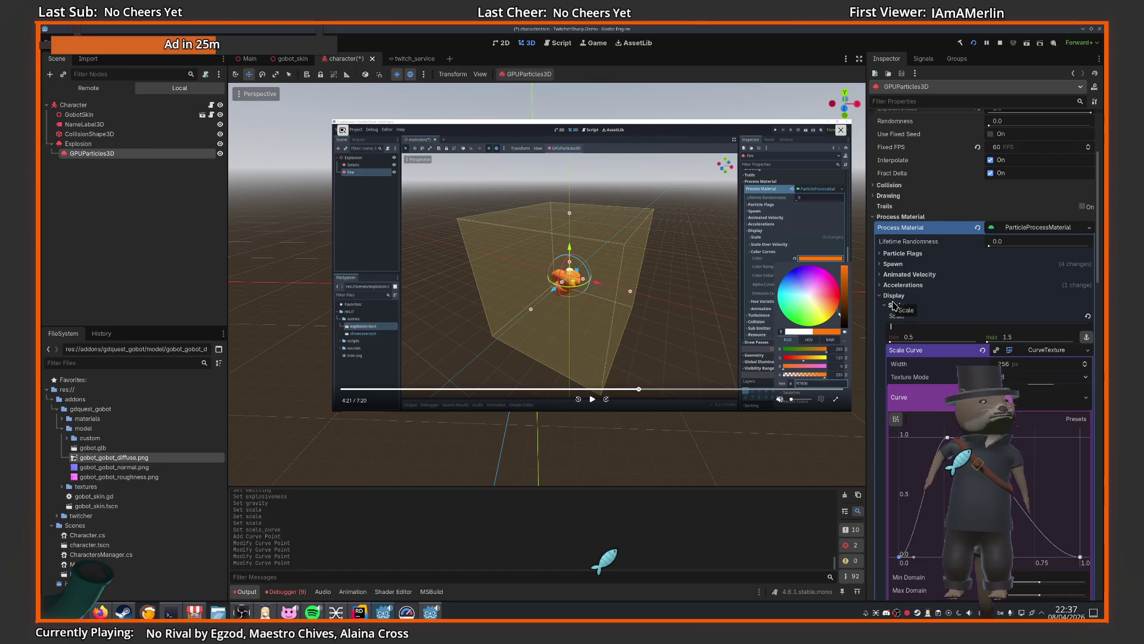
{"action": "left_click", "coordinate": [894, 305]}
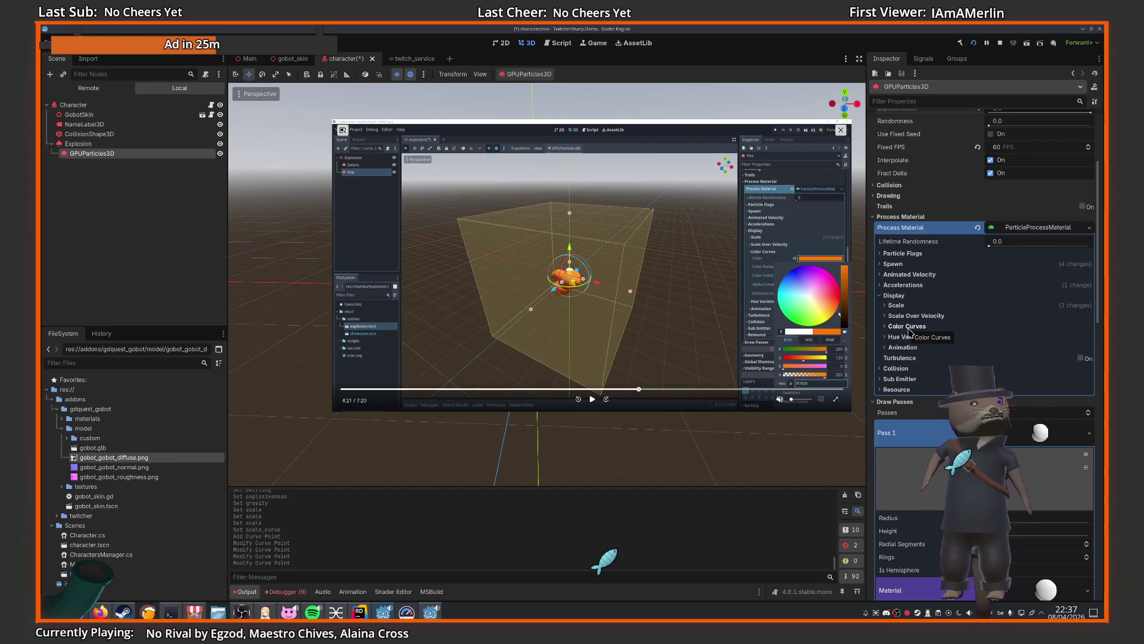
{"action": "left_click", "coordinate": [907, 327]}
- Set the particle Color to yellow, sampled from the tutorial video with the eyedropper
{"action": "left_click", "coordinate": [999, 338]}
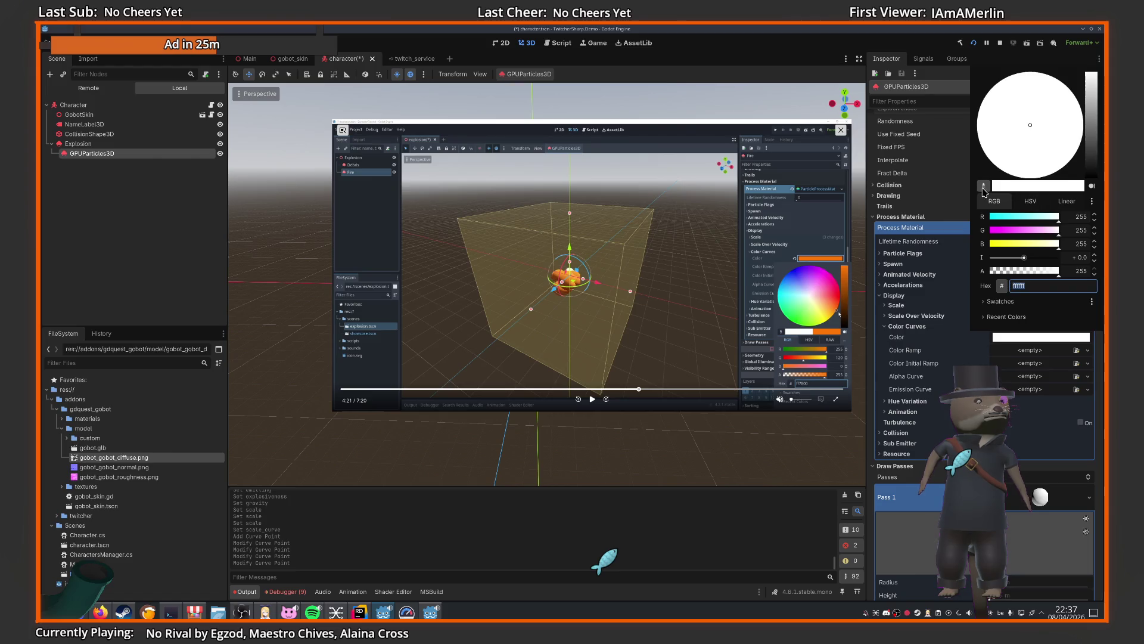
{"action": "left_click", "coordinate": [983, 189]}
{"action": "left_click", "coordinate": [834, 258]}
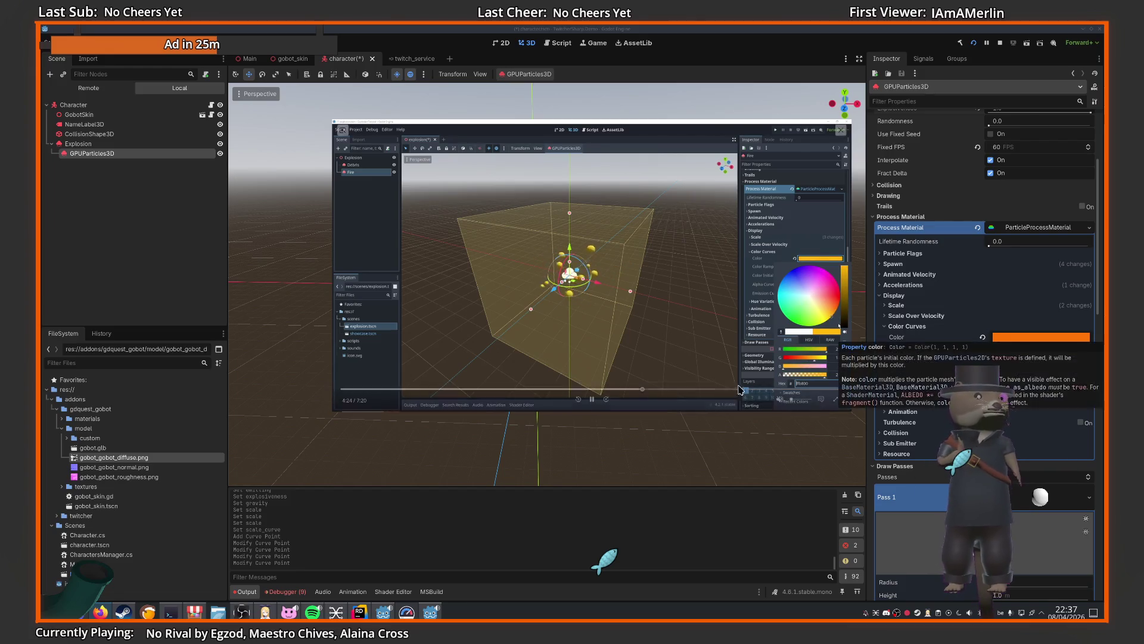
{"action": "key", "text": "space"}
{"action": "left_click", "coordinate": [993, 339]}
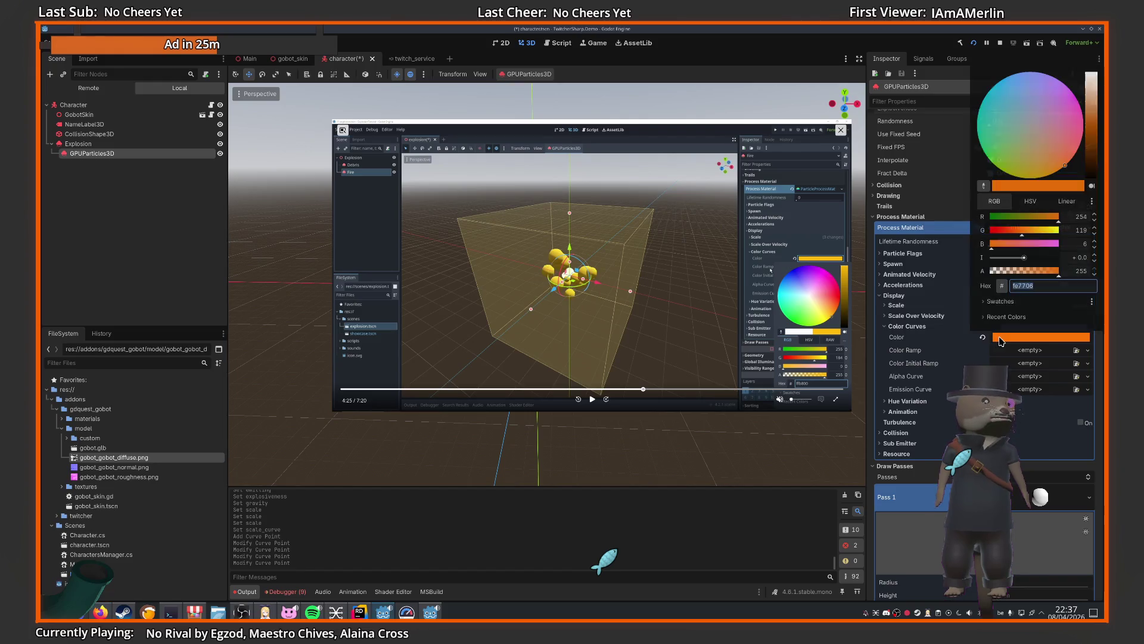
{"action": "left_click", "coordinate": [983, 186]}
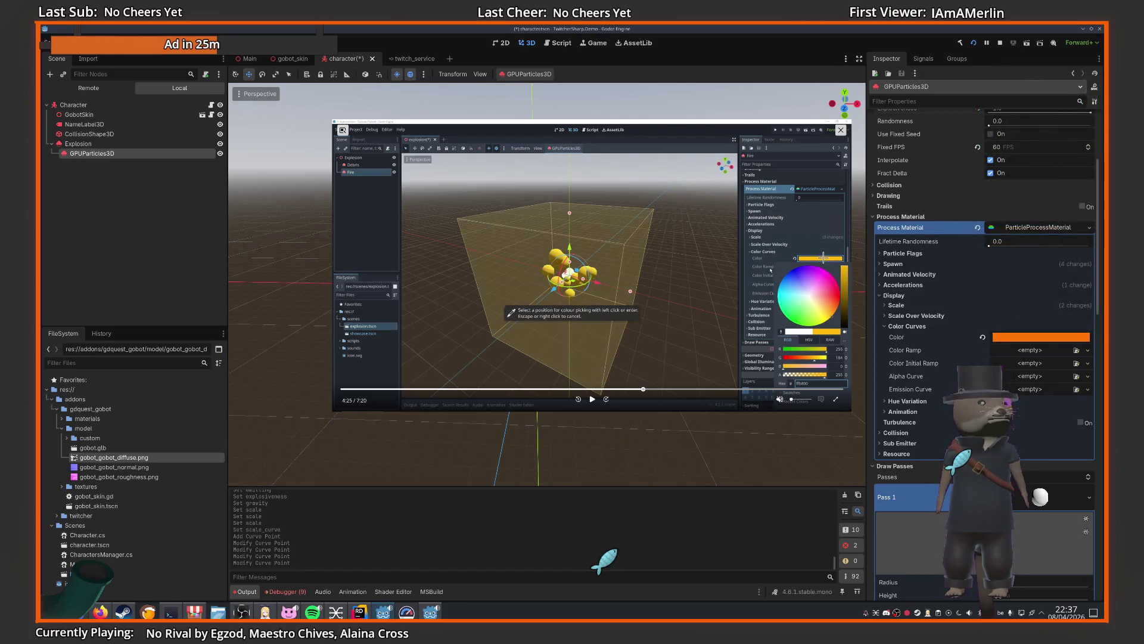
{"action": "left_click", "coordinate": [823, 258]}
{"action": "key", "text": "space"}
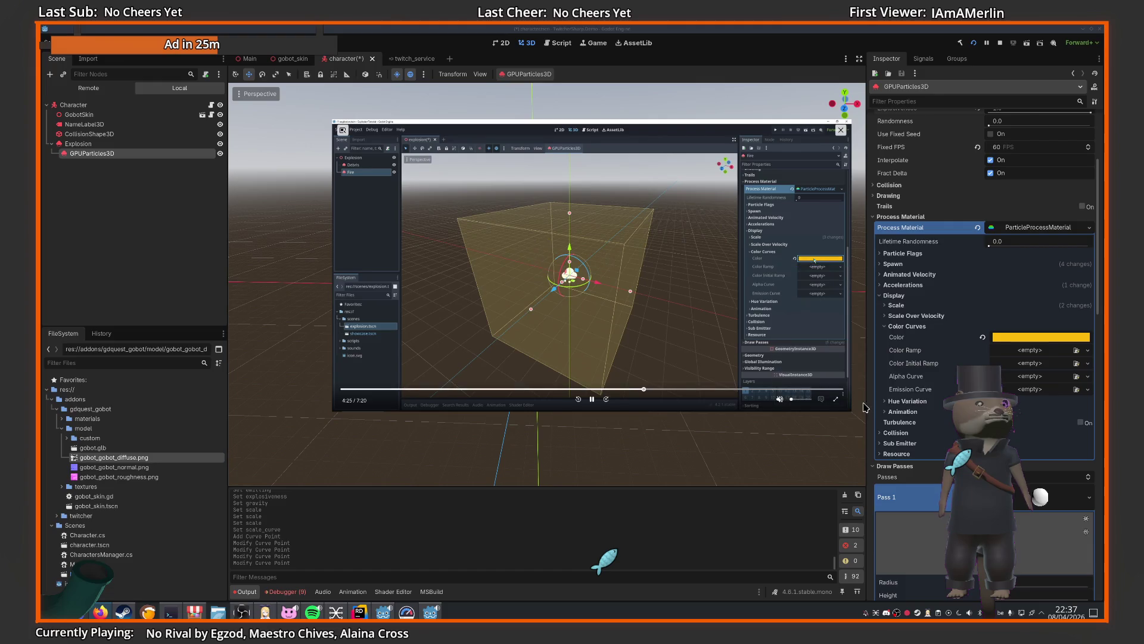
- Give the Color Ramp a new GradientTexture and show its gradient editor
{"action": "left_click", "coordinate": [1088, 349]}
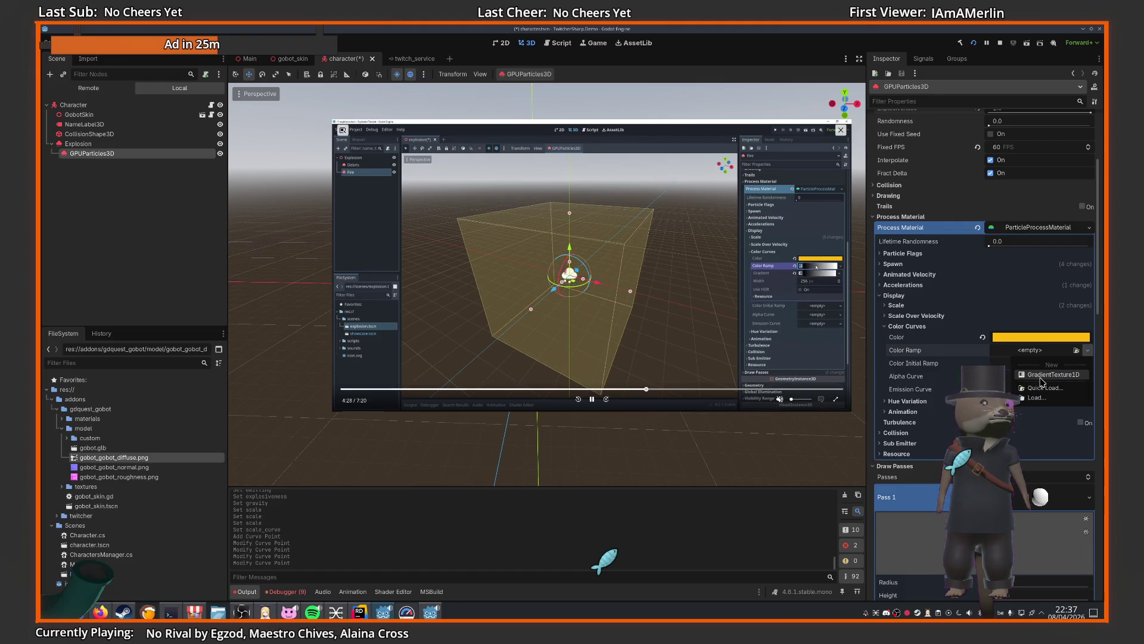
{"action": "left_click", "coordinate": [1040, 375]}
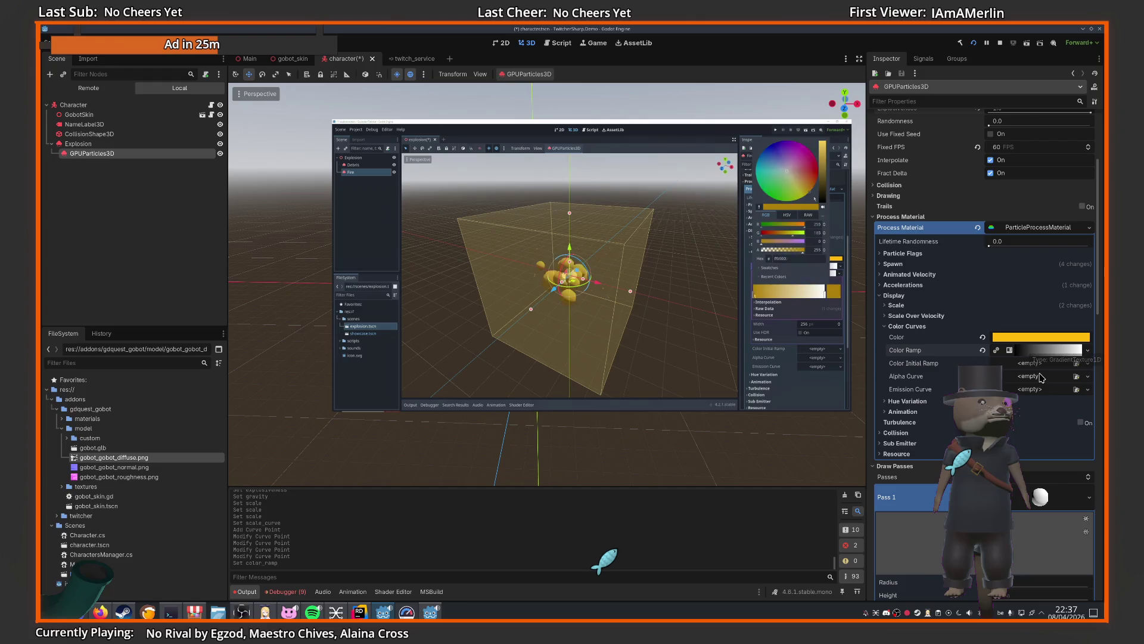
{"action": "left_click", "coordinate": [1049, 349]}
{"action": "left_click", "coordinate": [1040, 363]}
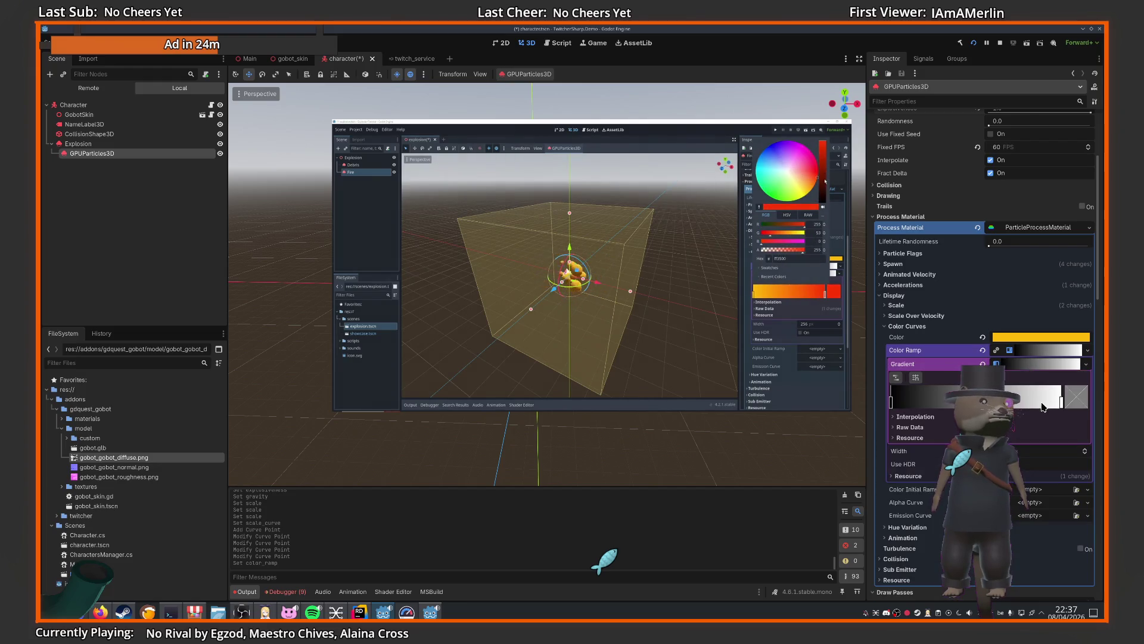
{"action": "left_click", "coordinate": [595, 400]}
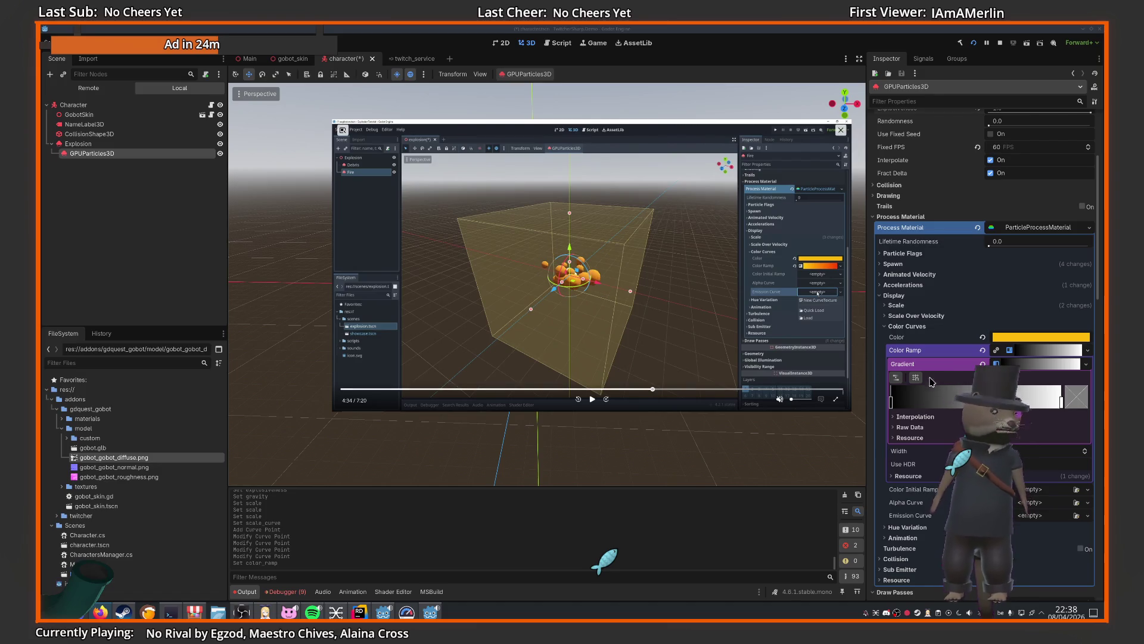
- Color the gradient's starting stops yellow, sampled from the tutorial video
{"action": "left_click", "coordinate": [892, 405]}
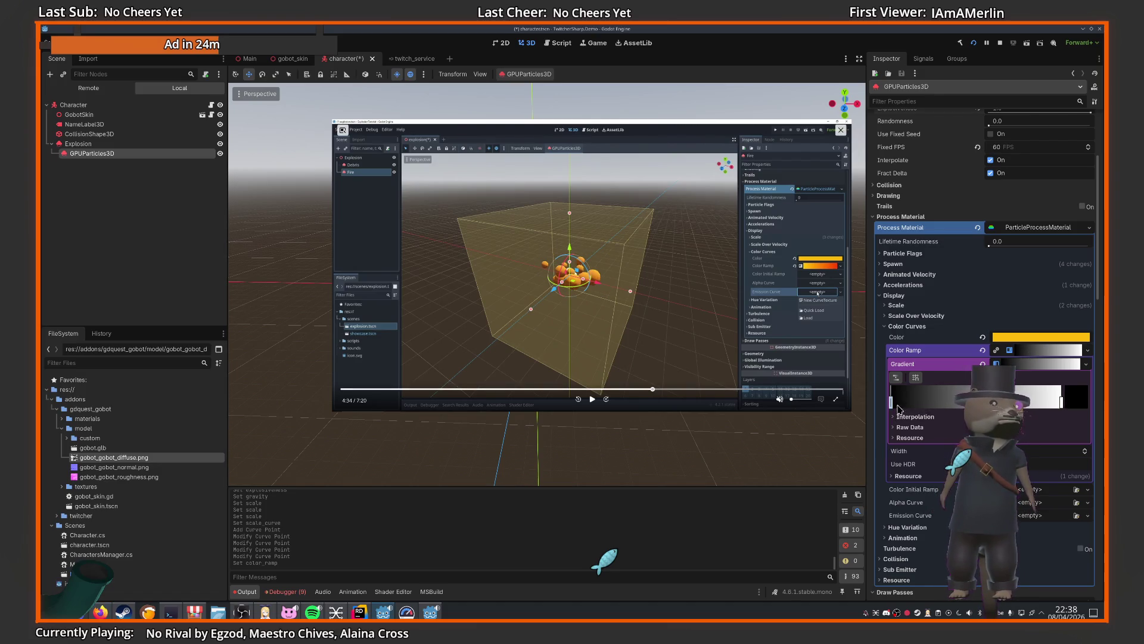
{"action": "left_click", "coordinate": [1072, 393]}
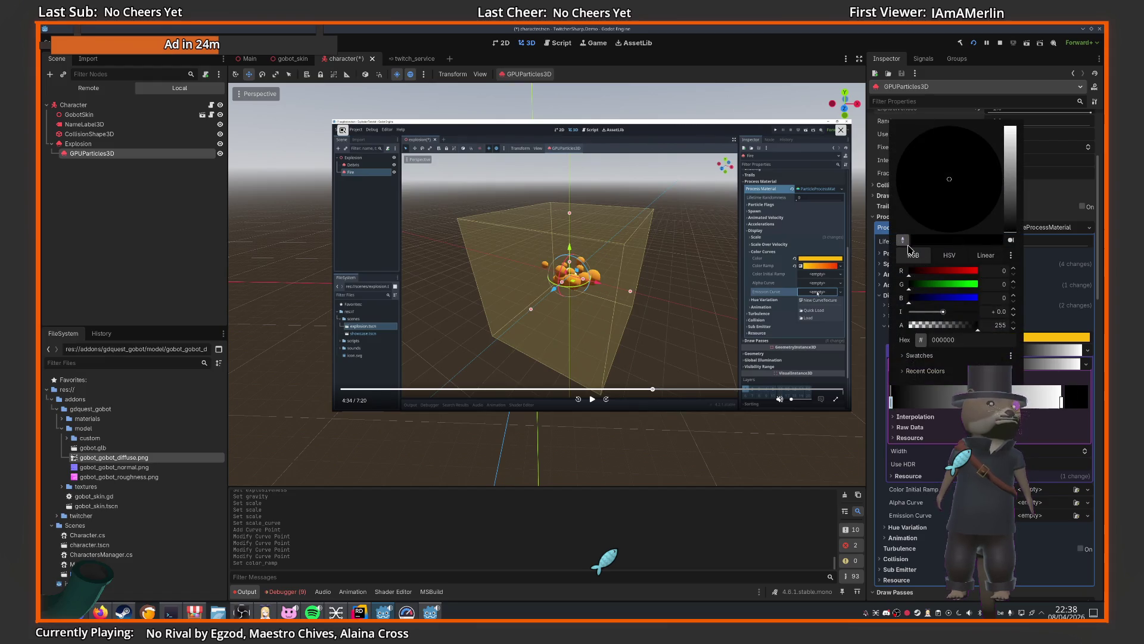
{"action": "left_click", "coordinate": [907, 243]}
{"action": "left_click", "coordinate": [1026, 337]}
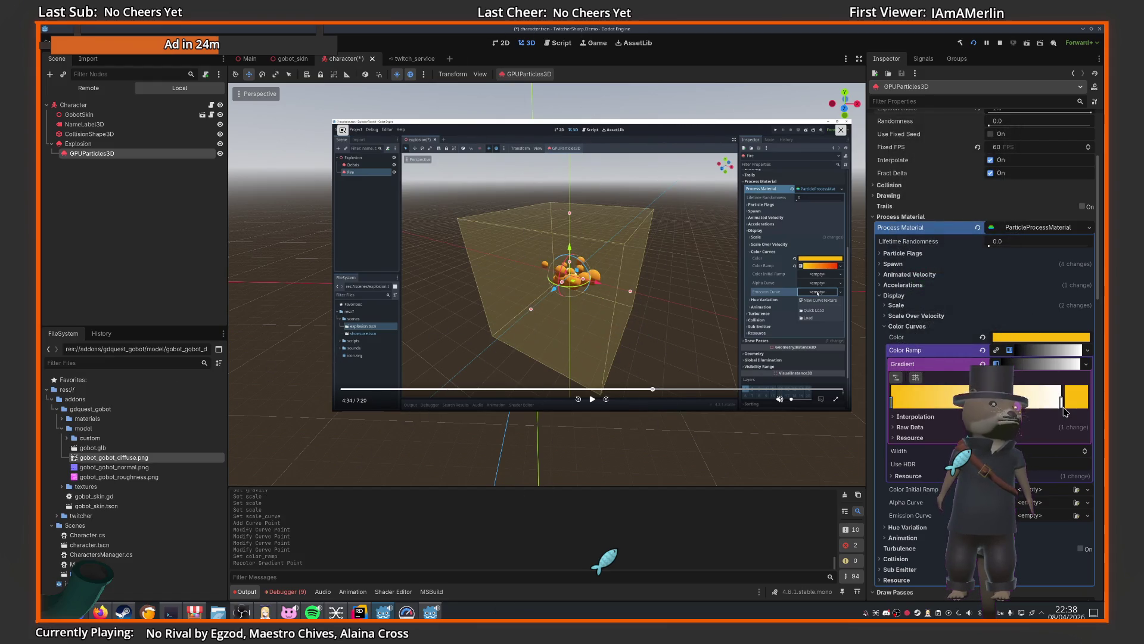
{"action": "left_click", "coordinate": [903, 241]}
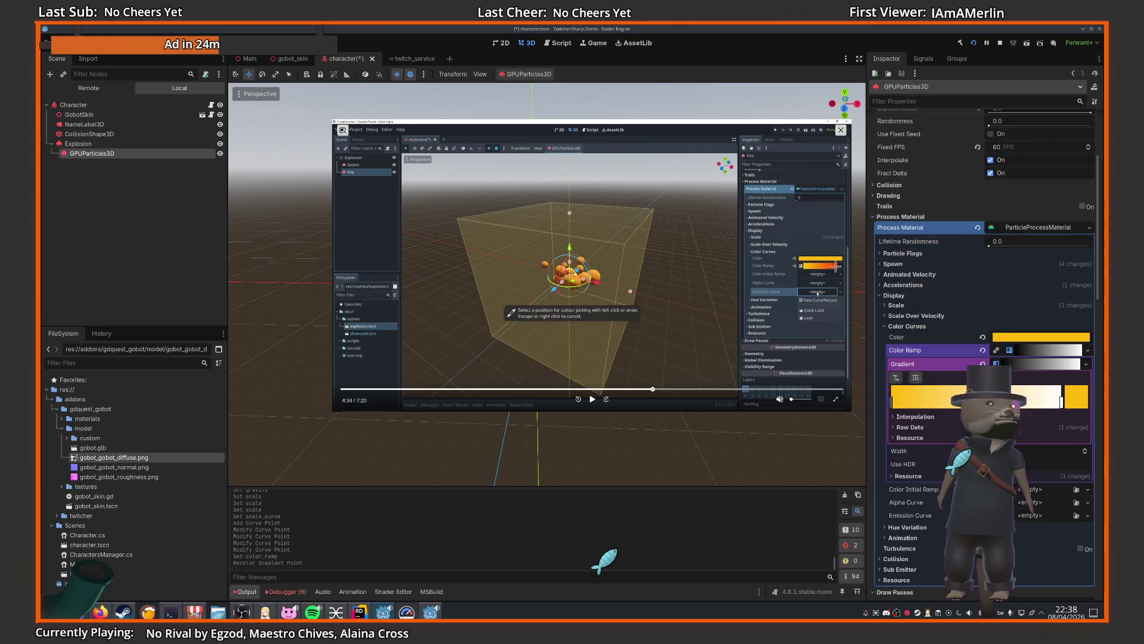
{"action": "left_click", "coordinate": [836, 266]}
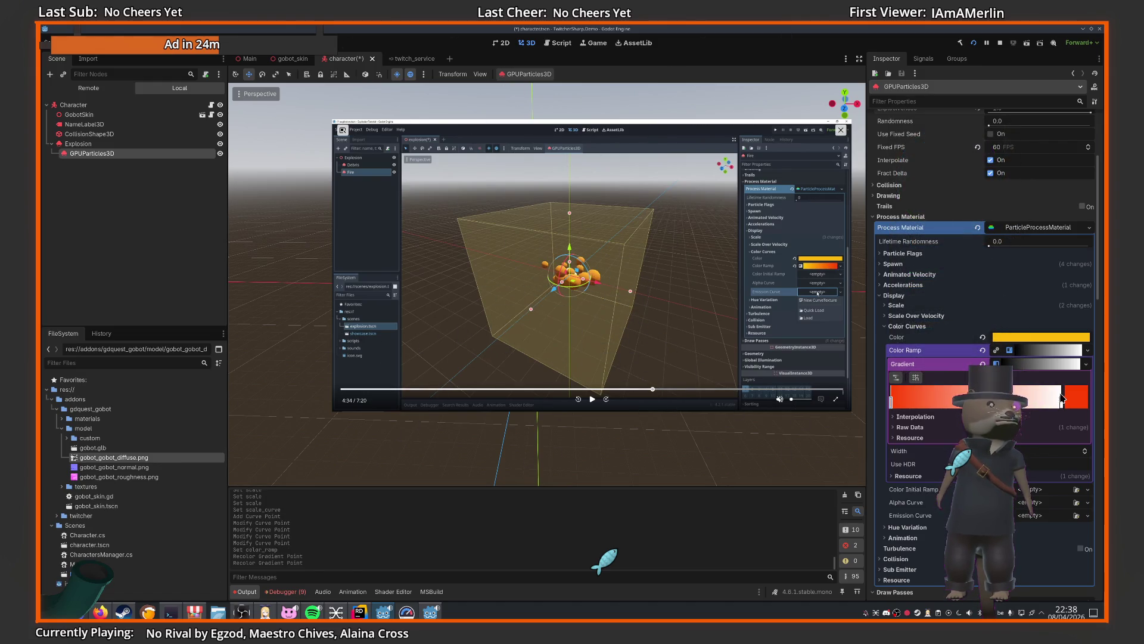
{"action": "double_click", "coordinate": [1062, 400]}
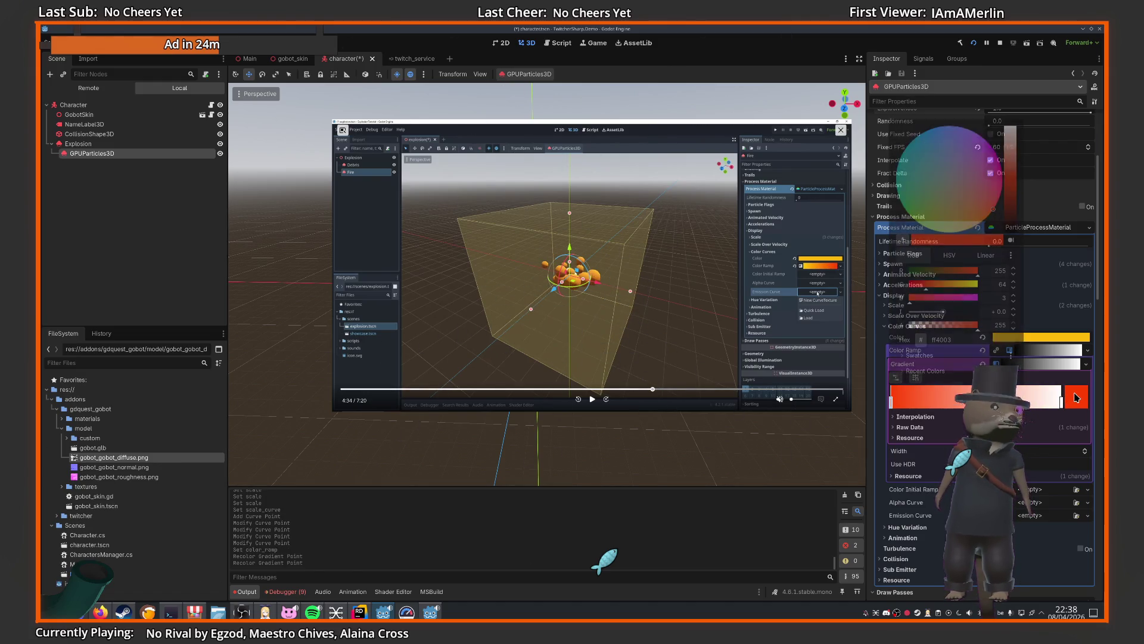
{"action": "left_click", "coordinate": [903, 241]}
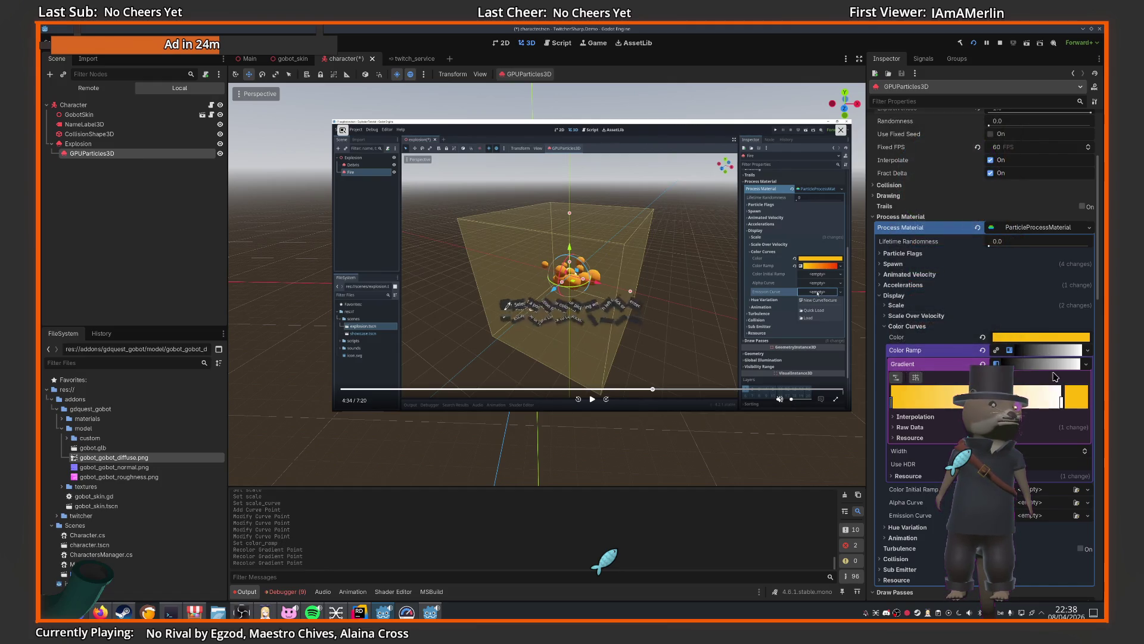
{"action": "left_click", "coordinate": [822, 258]}
{"action": "double_click", "coordinate": [1061, 399]}
{"action": "left_click", "coordinate": [1063, 407]}
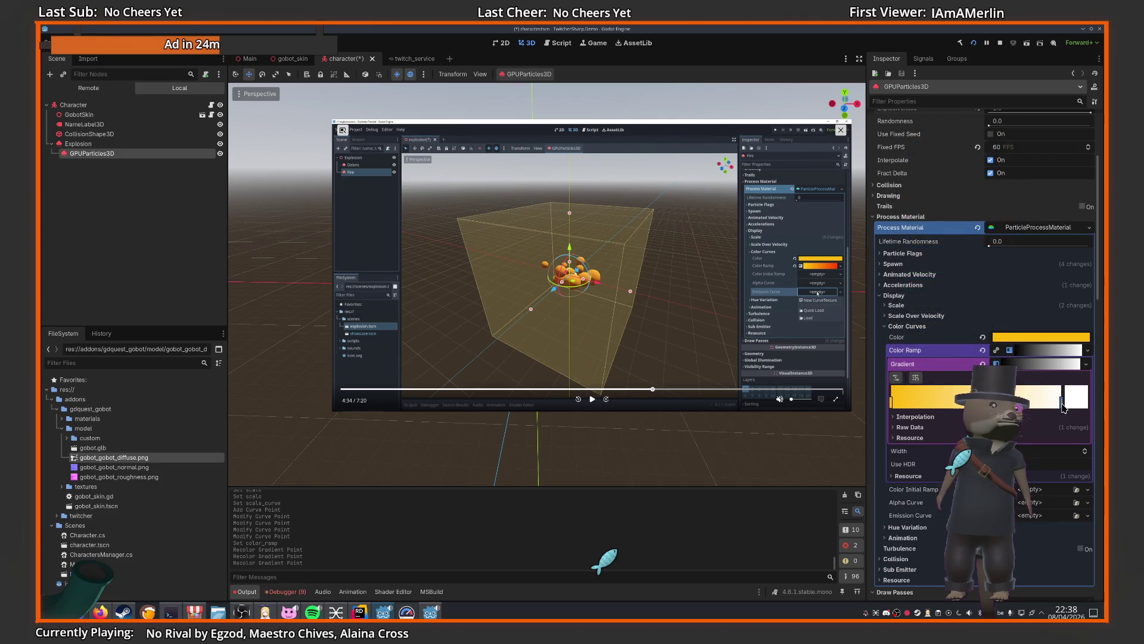
- Make the gradient's end stop a deep red
{"action": "double_click", "coordinate": [1061, 394]}
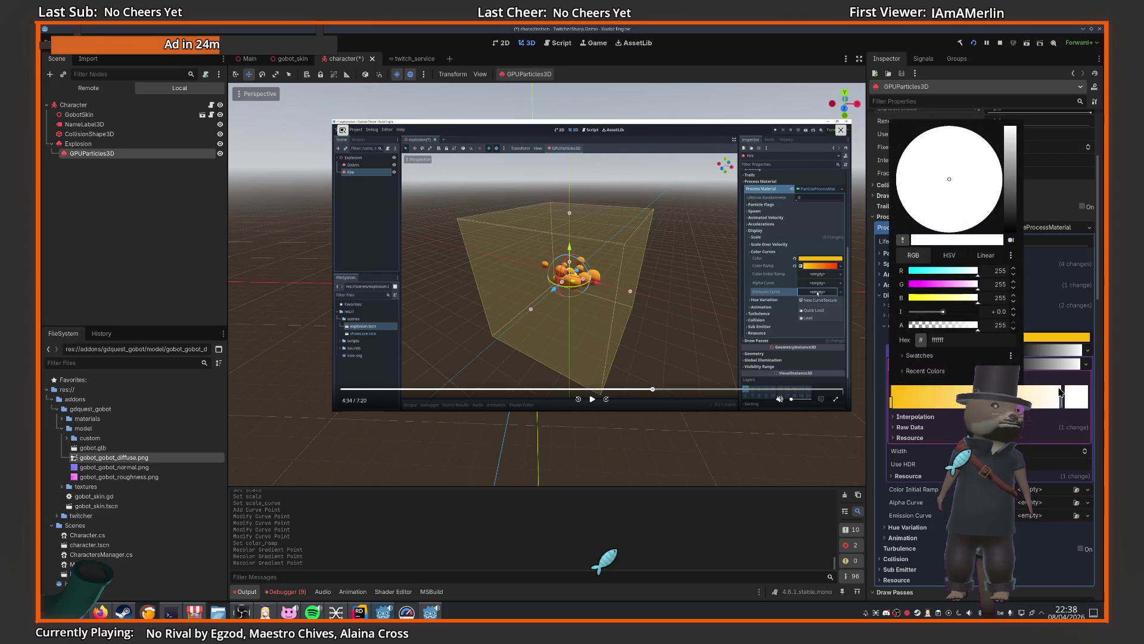
{"action": "left_click", "coordinate": [904, 241]}
{"action": "left_click", "coordinate": [878, 379]}
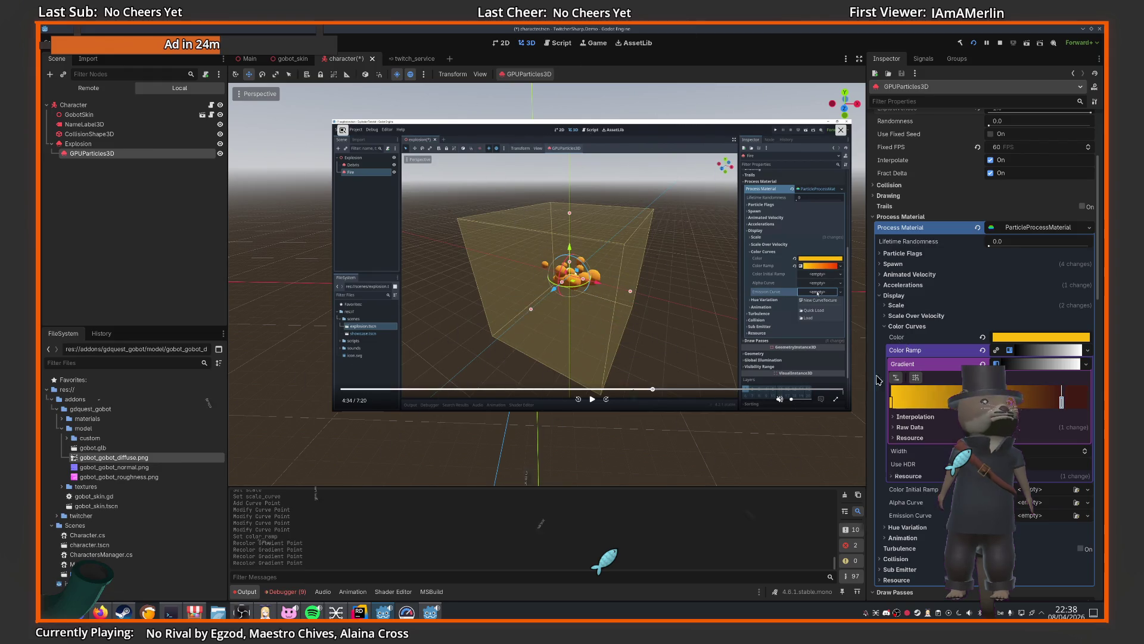
{"action": "double_click", "coordinate": [1061, 403]}
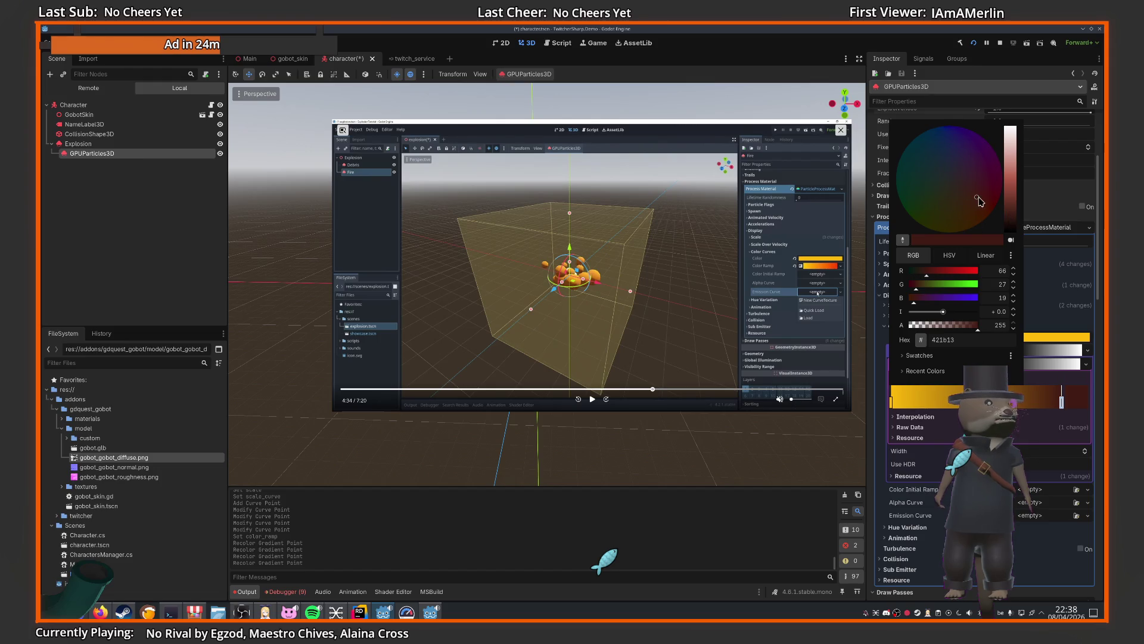
{"action": "mouse_move", "coordinate": [979, 201]}
{"action": "left_mouse_down"}
{"action": "mouse_move", "coordinate": [1014, 203]}
{"action": "mouse_move", "coordinate": [1016, 189]}
{"action": "left_mouse_up"}
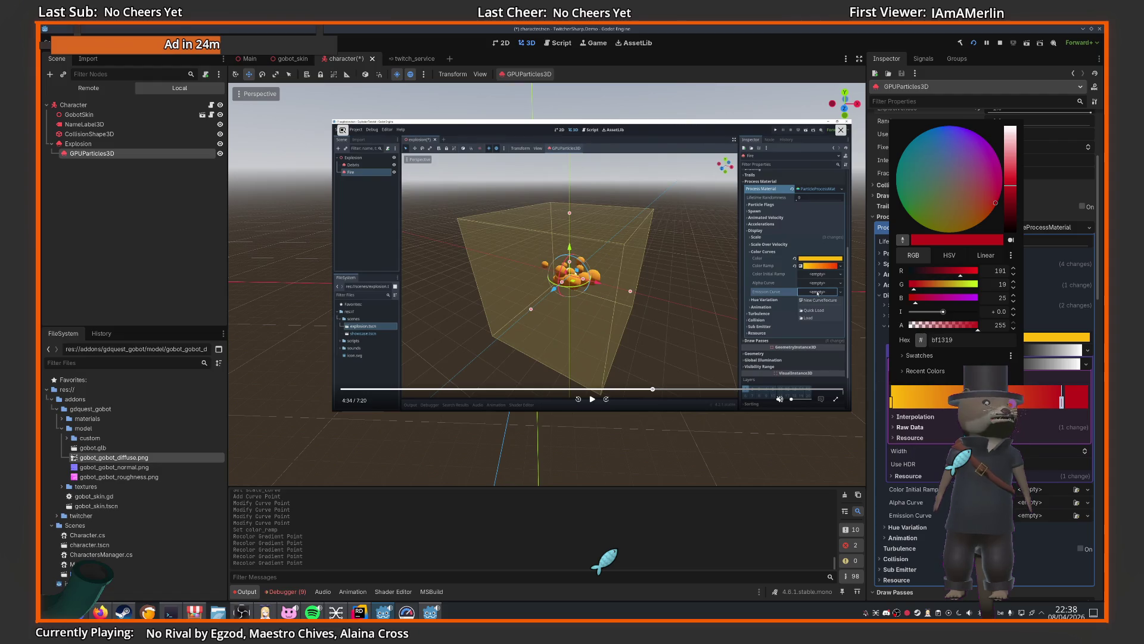
{"action": "left_click", "coordinate": [592, 399]}
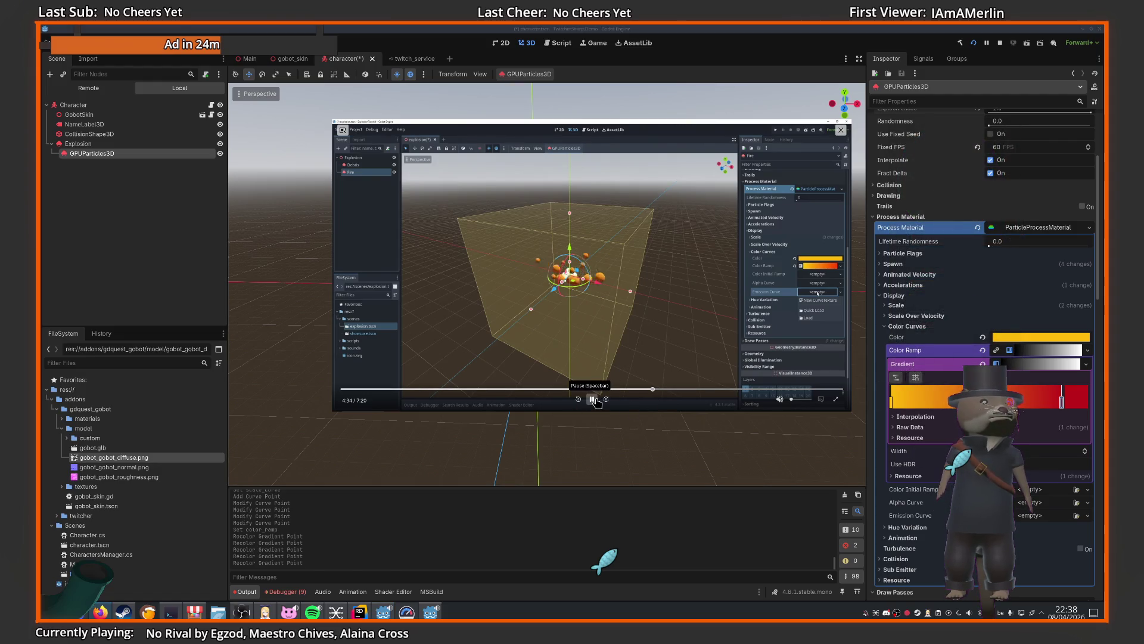
{"action": "mouse_move", "coordinate": [596, 399]}
{"action": "left_mouse_down"}
{"action": "mouse_move", "coordinate": [607, 462]}
{"action": "mouse_move", "coordinate": [655, 161]}
{"action": "left_mouse_up"}
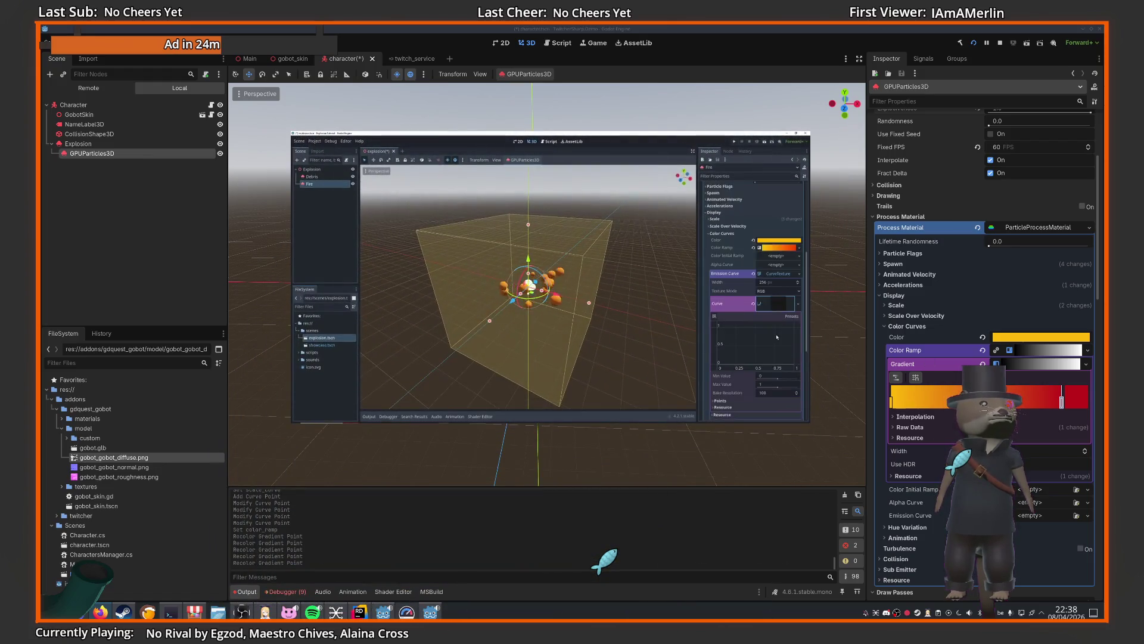
{"action": "mouse_move", "coordinate": [614, 360]}
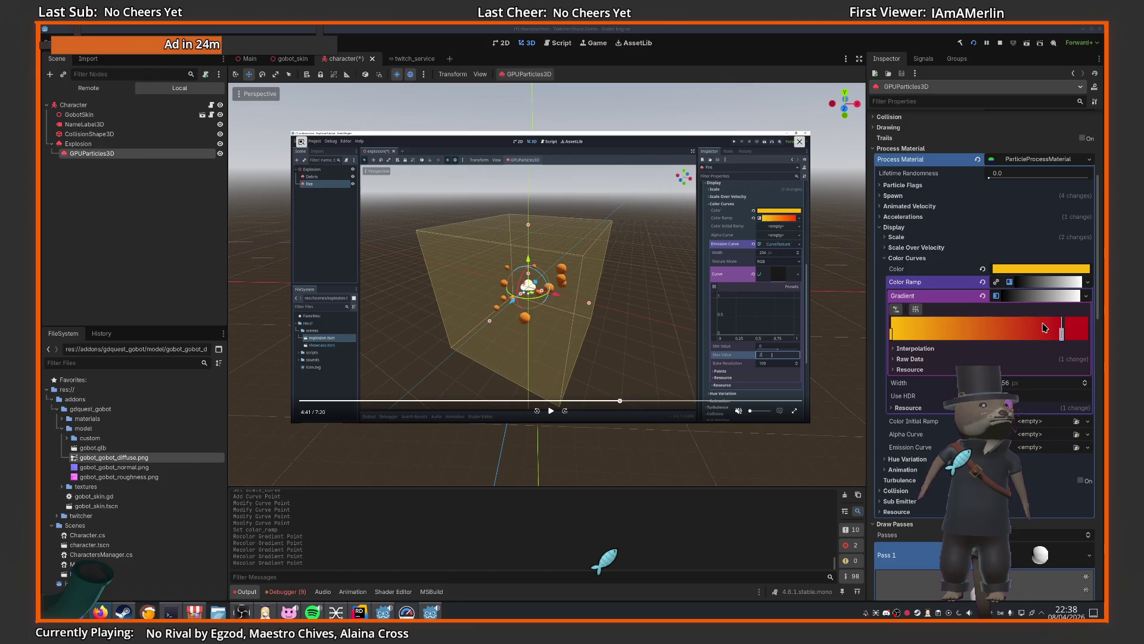
{"action": "mouse_move", "coordinate": [908, 481]}
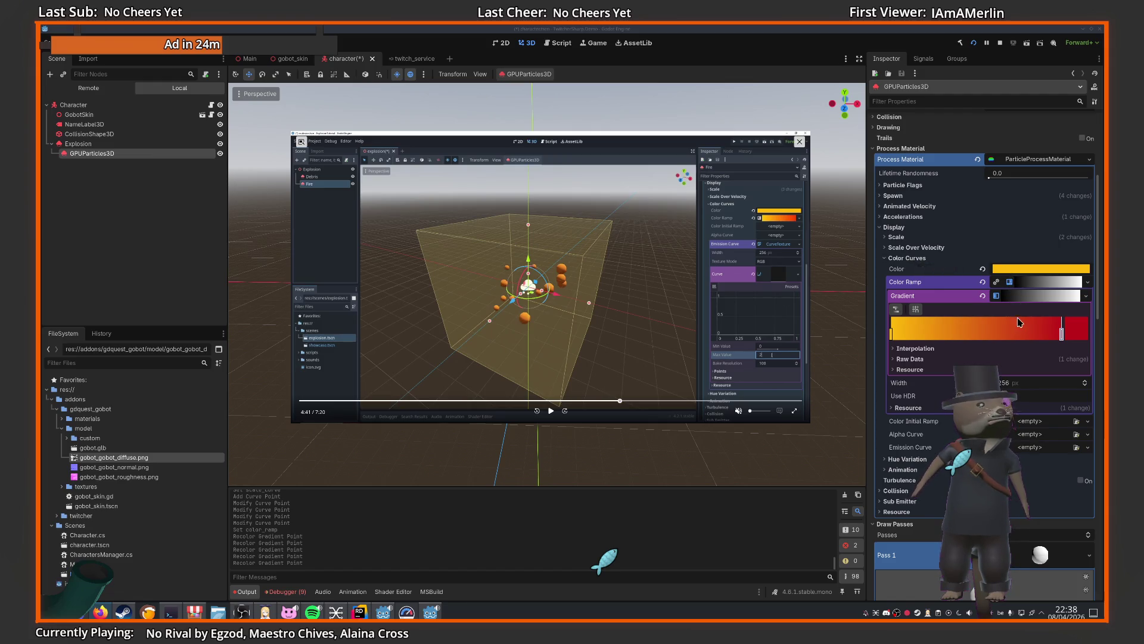
- Give the Emission Curve a new CurveTexture containing a new Curve
{"action": "left_click", "coordinate": [1022, 448]}
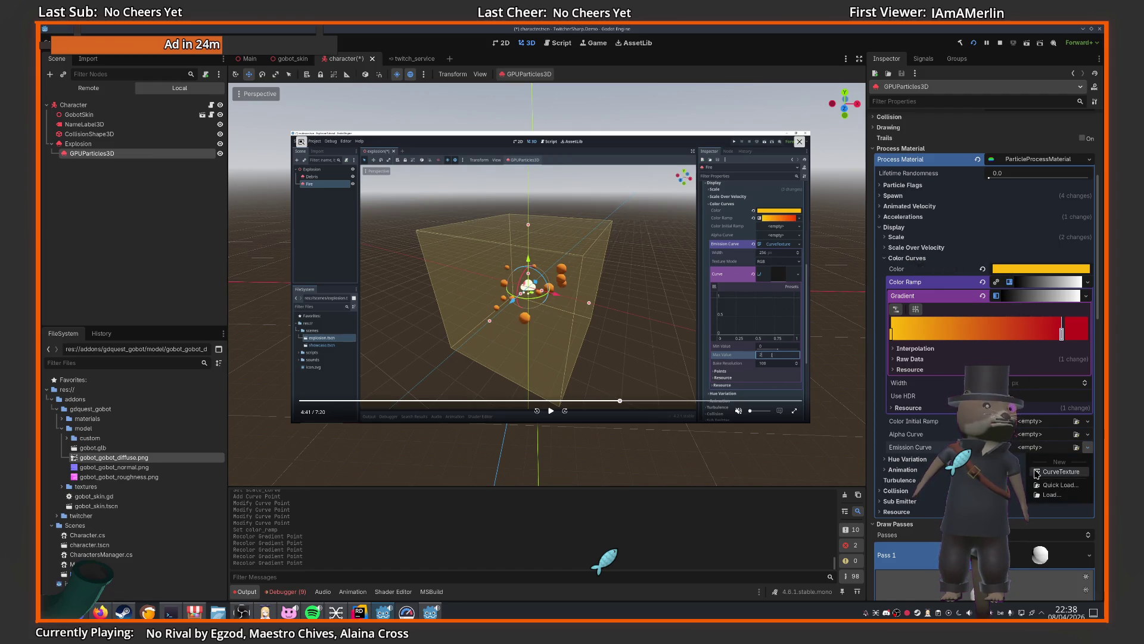
{"action": "left_click", "coordinate": [1044, 455]}
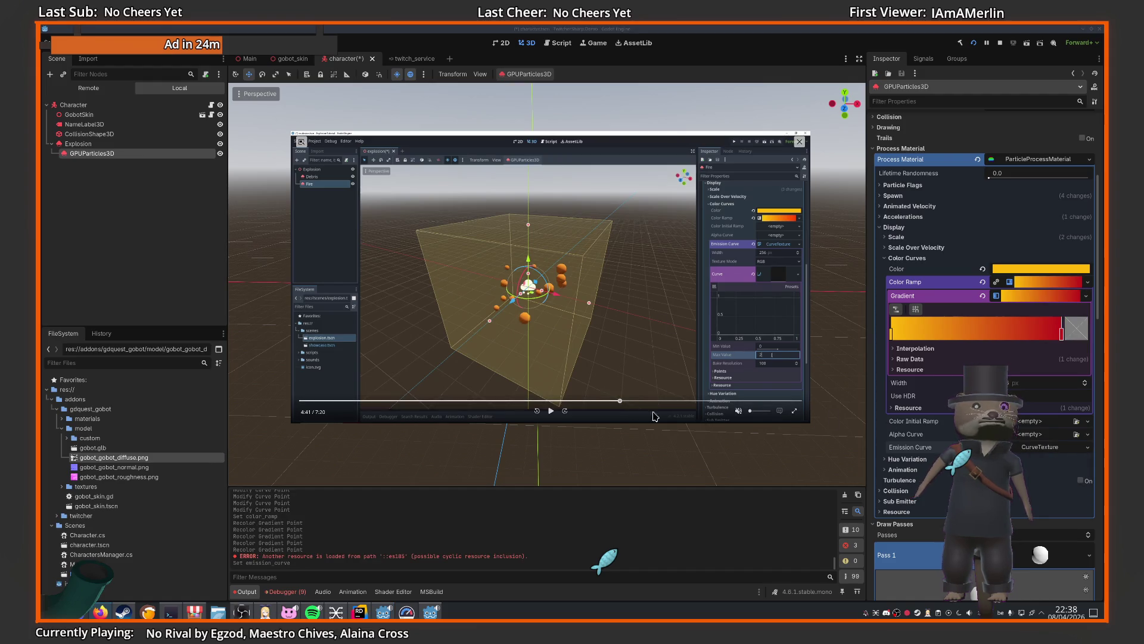
{"action": "left_click", "coordinate": [1033, 450]}
{"action": "key", "text": "XF86AudioPlay"}
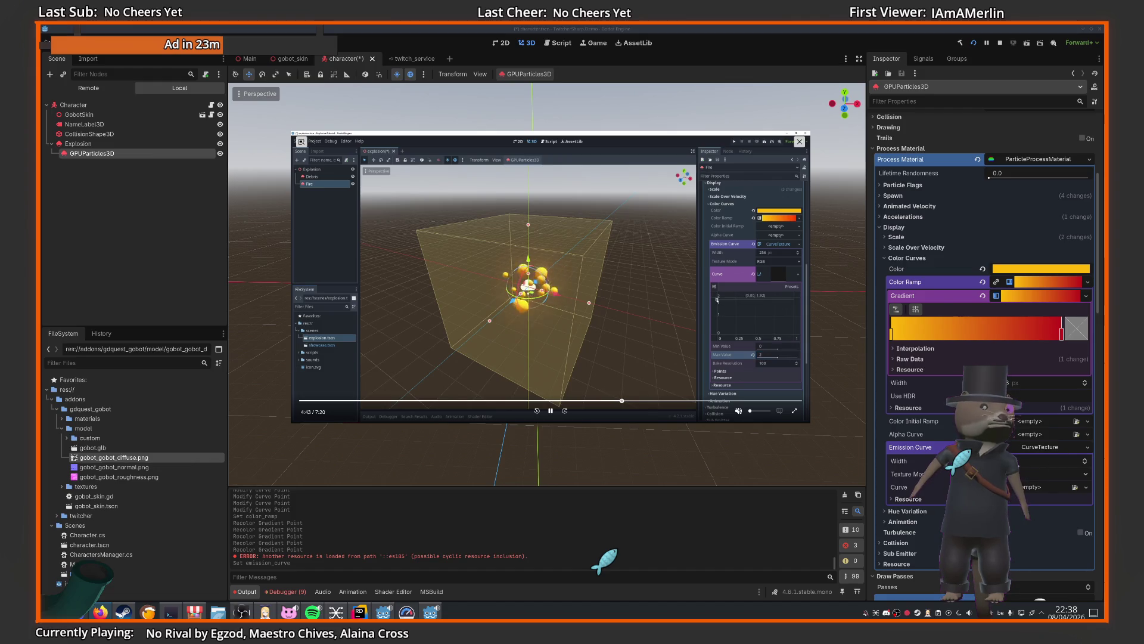
{"action": "left_click", "coordinate": [1086, 487]}
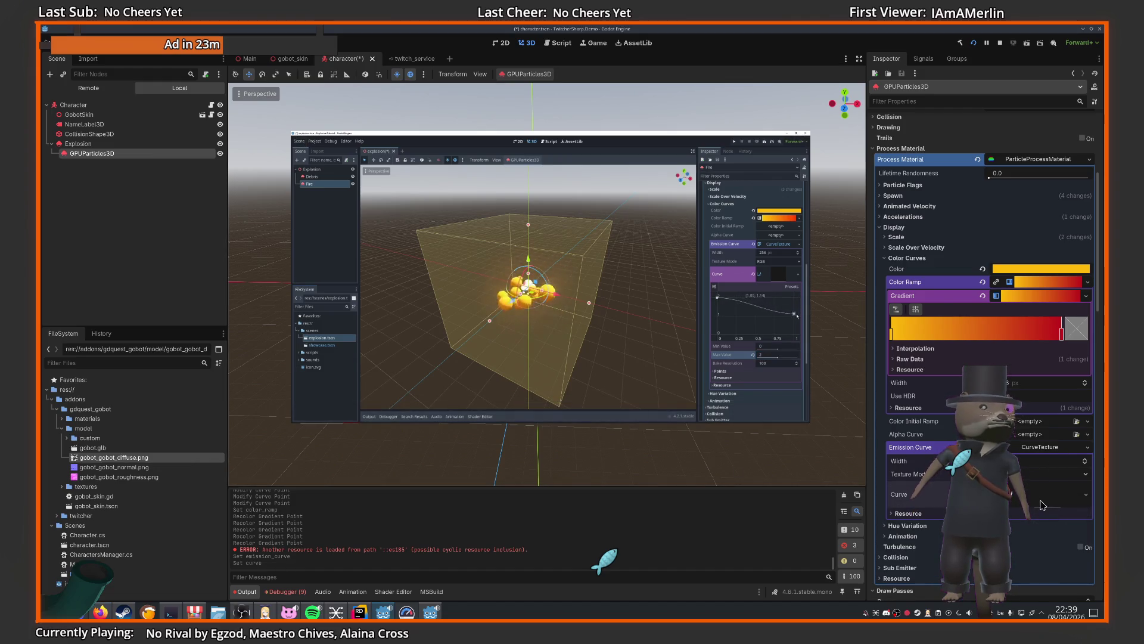
{"action": "left_click", "coordinate": [1047, 511]}
- Set the curve's max value to 2 and add points falling from 2.0 to about 1.0
{"action": "scroll", "coordinate": [989, 354], "scroll_direction": "down", "scroll_amount": 3}
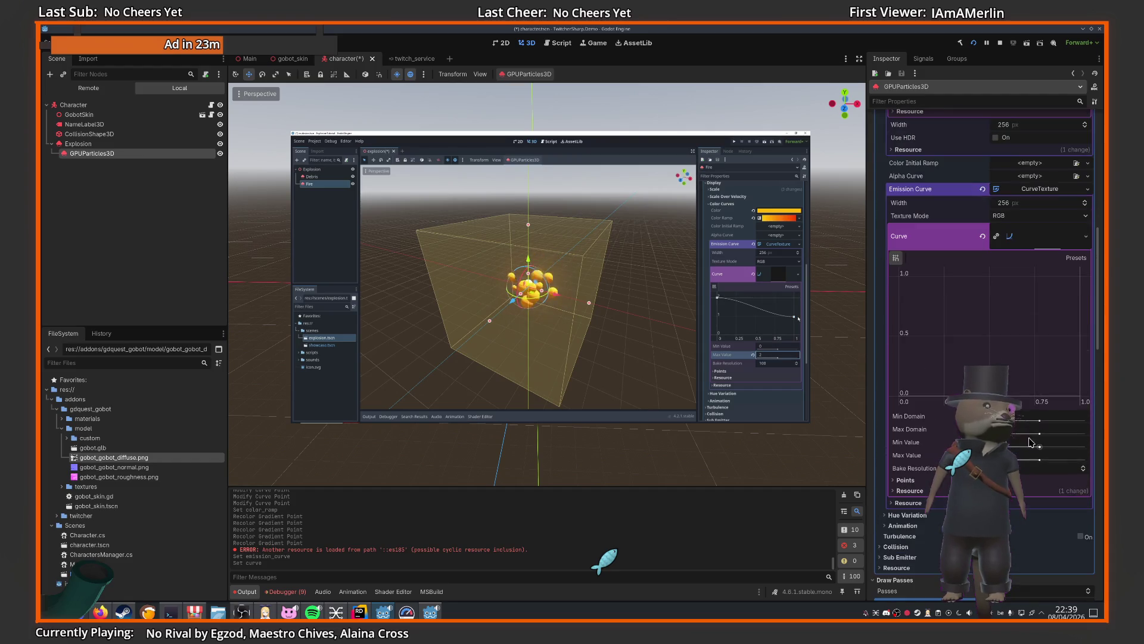
{"action": "type", "text": "2"}
{"action": "key", "text": "Return"}
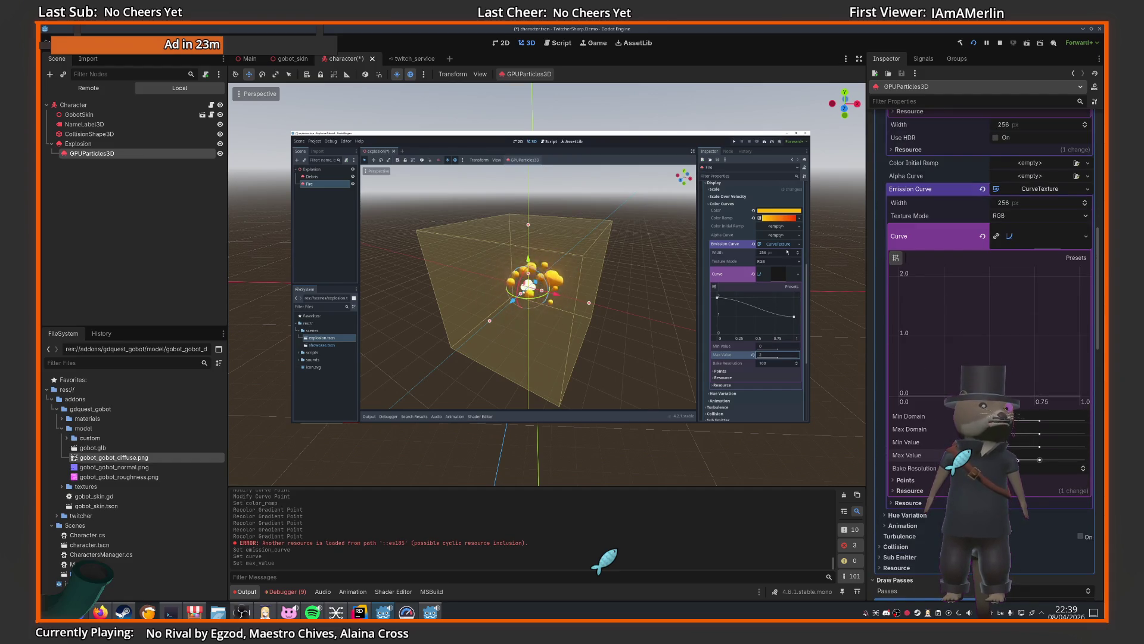
{"action": "left_click", "coordinate": [899, 276]}
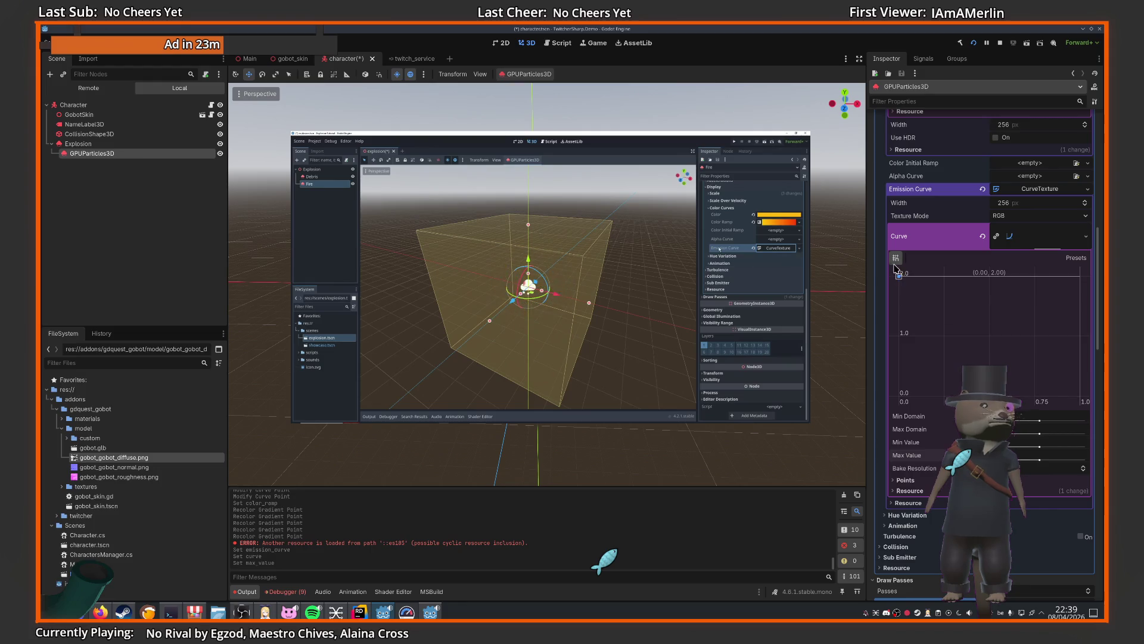
{"action": "left_click", "coordinate": [1080, 336]}
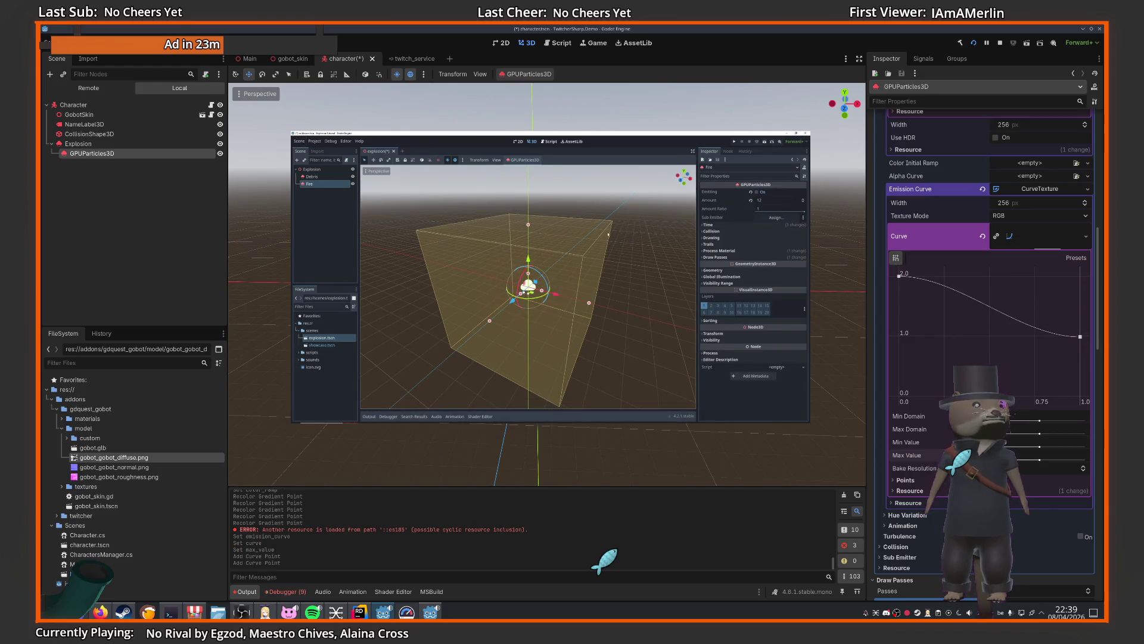
- Turn on One Shot so the particles emit only once
{"action": "mouse_move", "coordinate": [651, 332]}
{"action": "left_click", "coordinate": [550, 411]}
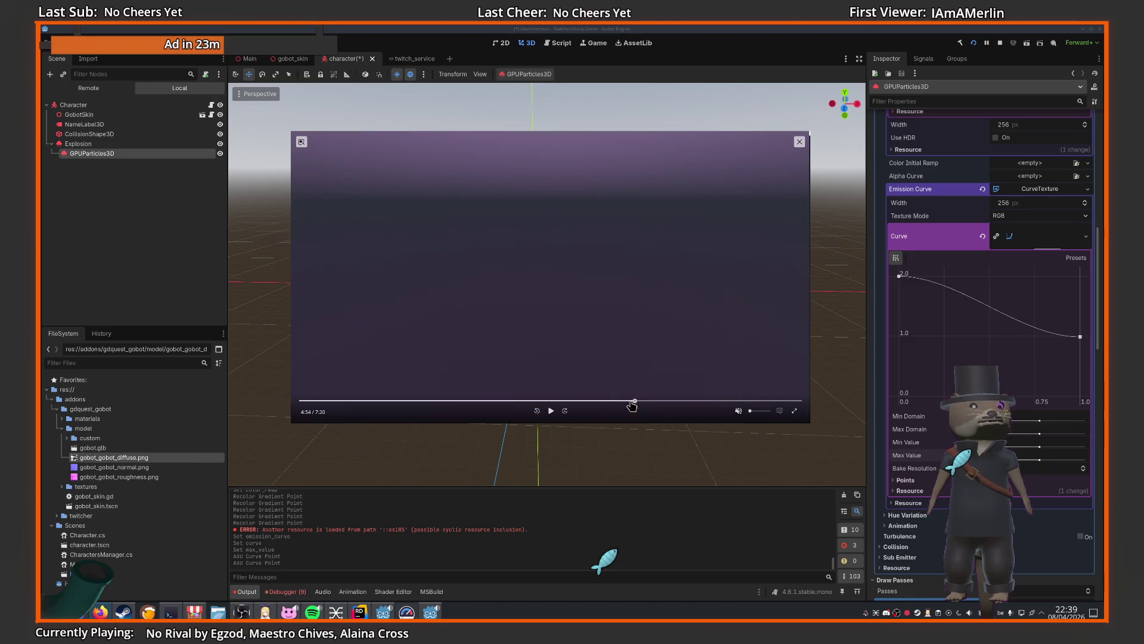
{"action": "left_click", "coordinate": [633, 401]}
{"action": "scroll", "coordinate": [909, 370], "scroll_direction": "up", "scroll_amount": 5}
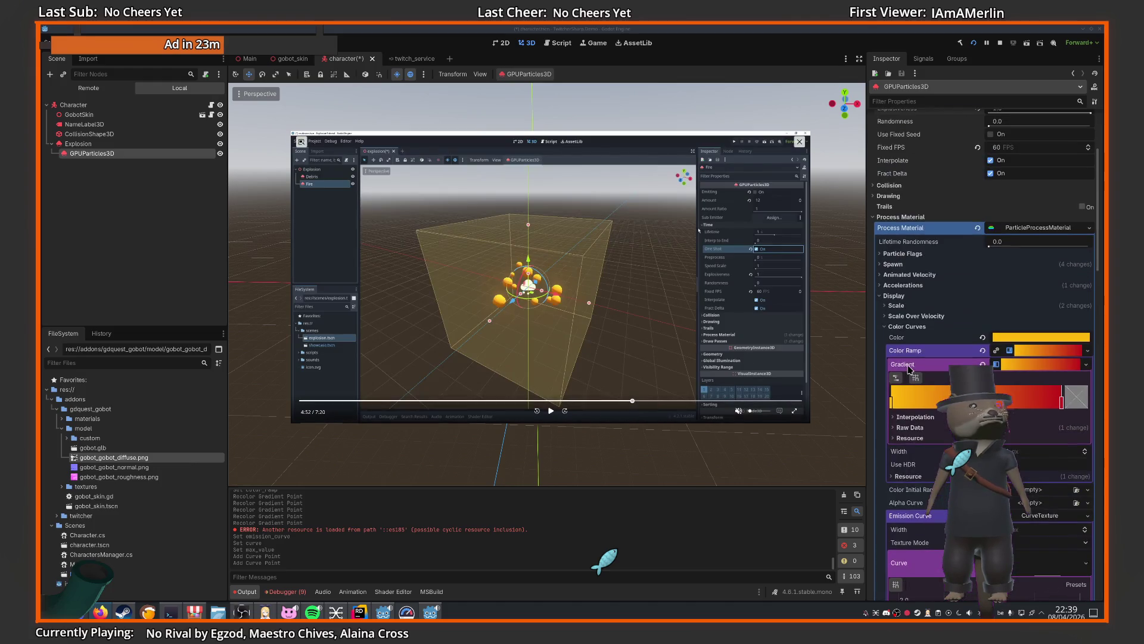
{"action": "scroll", "coordinate": [953, 324], "scroll_direction": "up", "scroll_amount": 2}
{"action": "left_click", "coordinate": [990, 220]}
{"action": "left_click", "coordinate": [551, 412]}
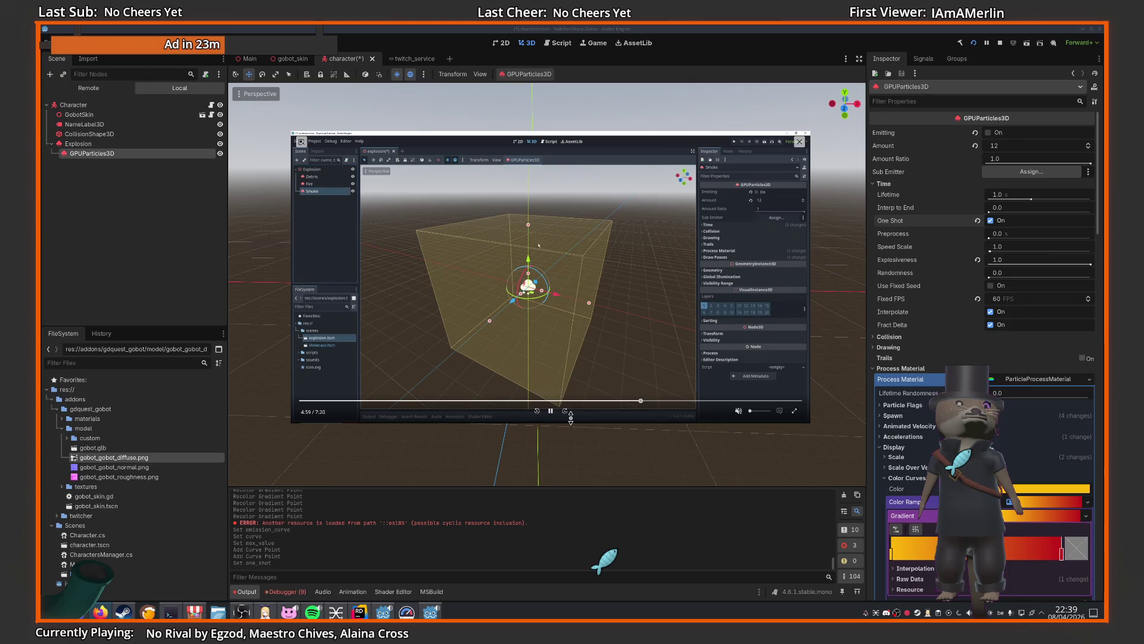
- Rename the Explosion node to Debris
{"action": "left_click", "coordinate": [551, 410]}
{"action": "left_click", "coordinate": [78, 143]}
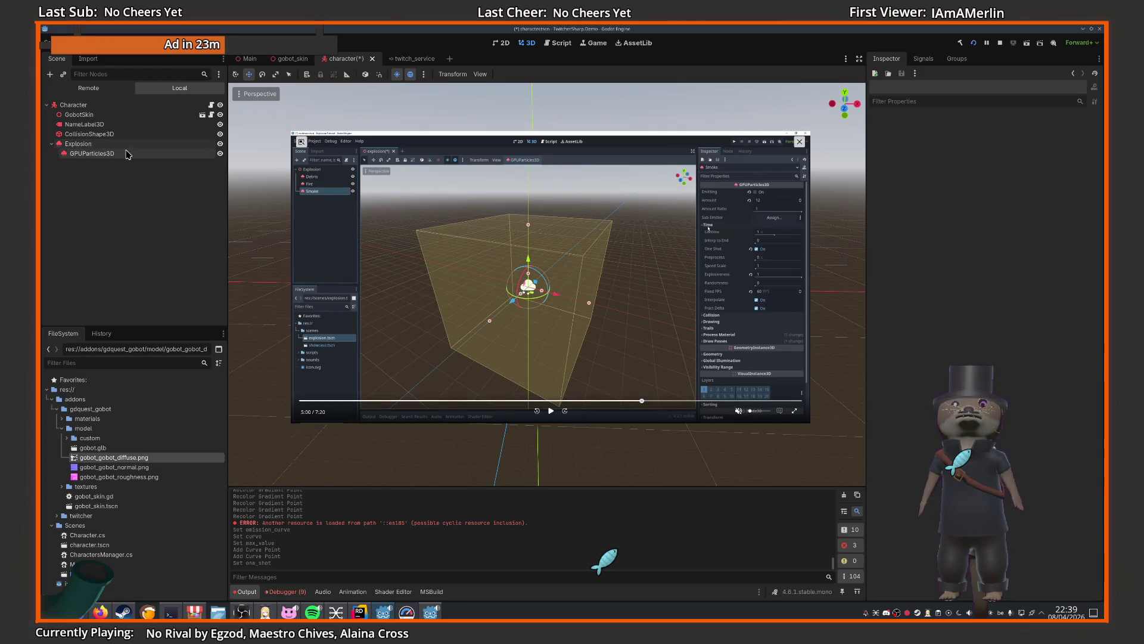
{"action": "left_click", "coordinate": [128, 148]}
{"action": "type", "text": "Debris"}
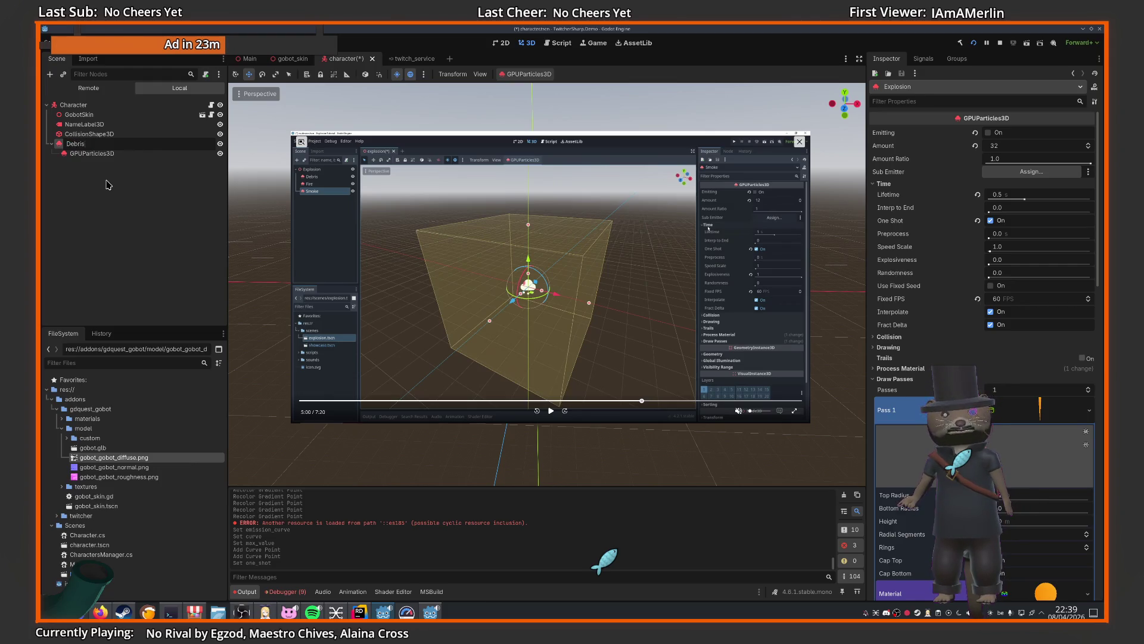
{"action": "key", "text": "Return"}
- Rename the child particles node to Fire
{"action": "left_click", "coordinate": [113, 155]}
{"action": "left_click", "coordinate": [114, 155]}
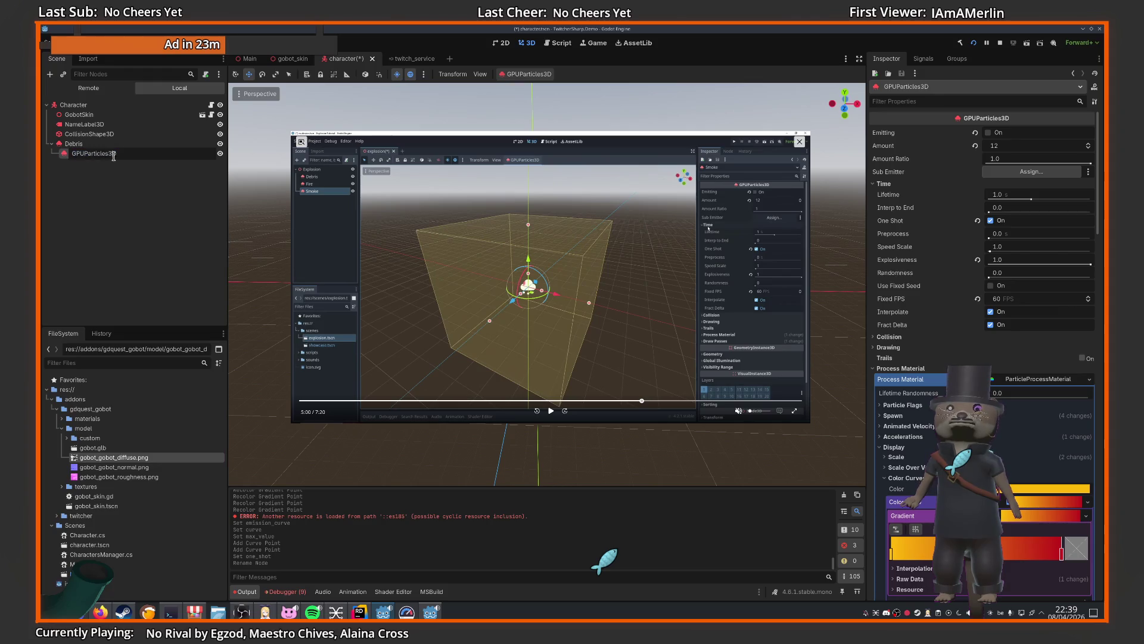
{"action": "type", "text": "Fire"}
{"action": "key", "text": "Return"}
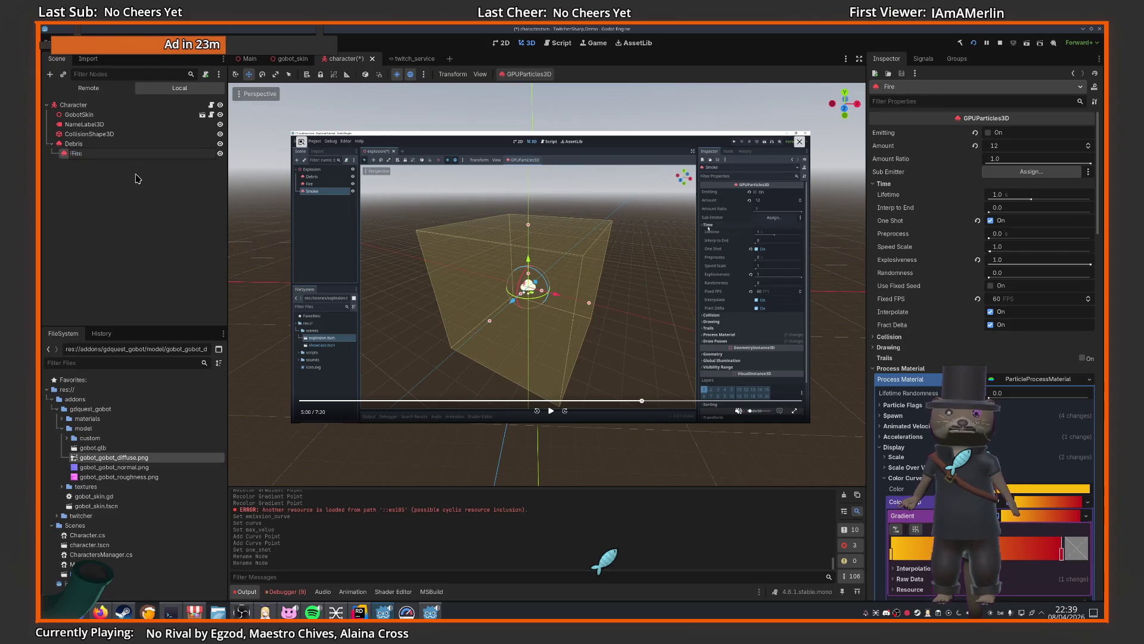
- Duplicate Fire with Ctrl+D and name the copy Smoke
{"action": "key", "text": "ctrl+d"}
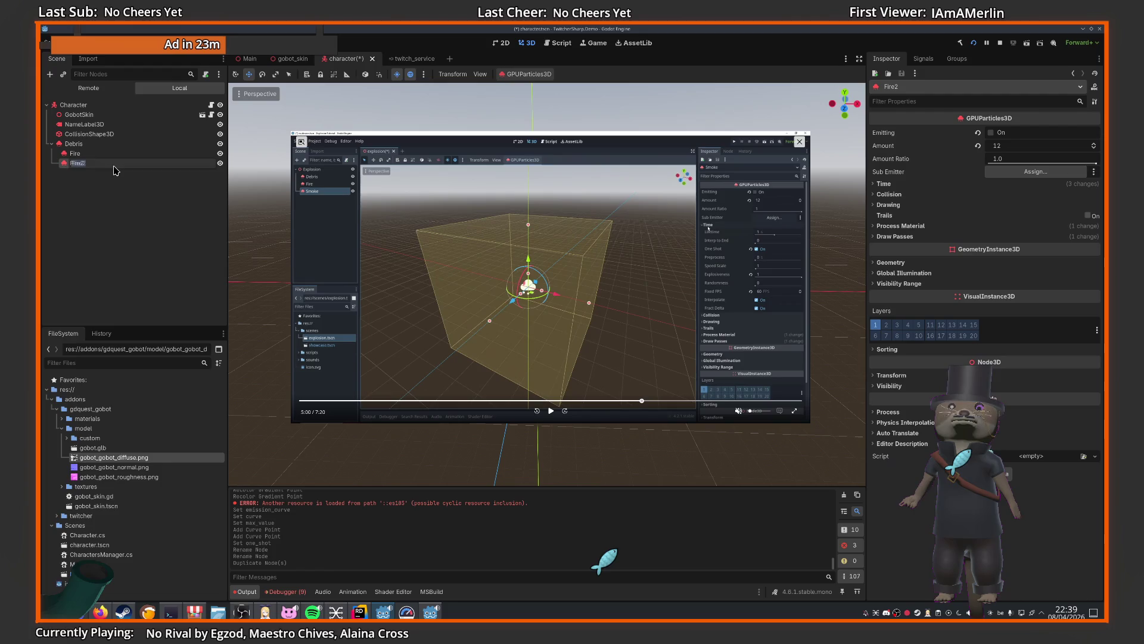
{"action": "key", "text": "F2"}
{"action": "type", "text": "Smoke"}
{"action": "key", "text": "Return"}
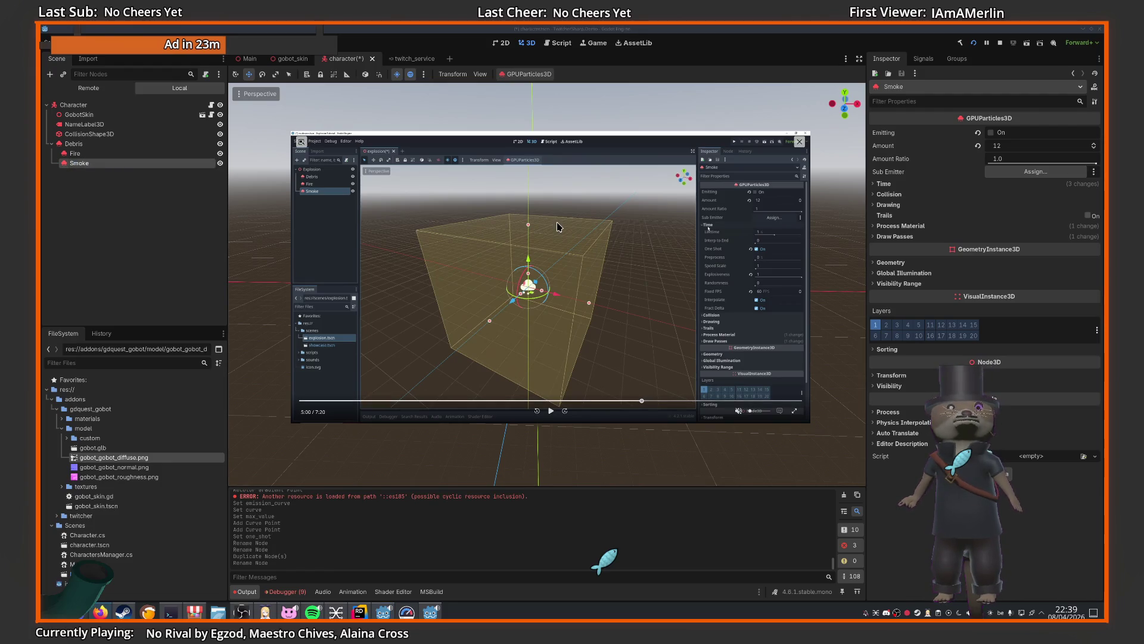
{"action": "left_click", "coordinate": [558, 404]}
- Set the Smoke node's lifetime to 2.0 seconds with One Shot off
{"action": "left_click", "coordinate": [87, 180]}
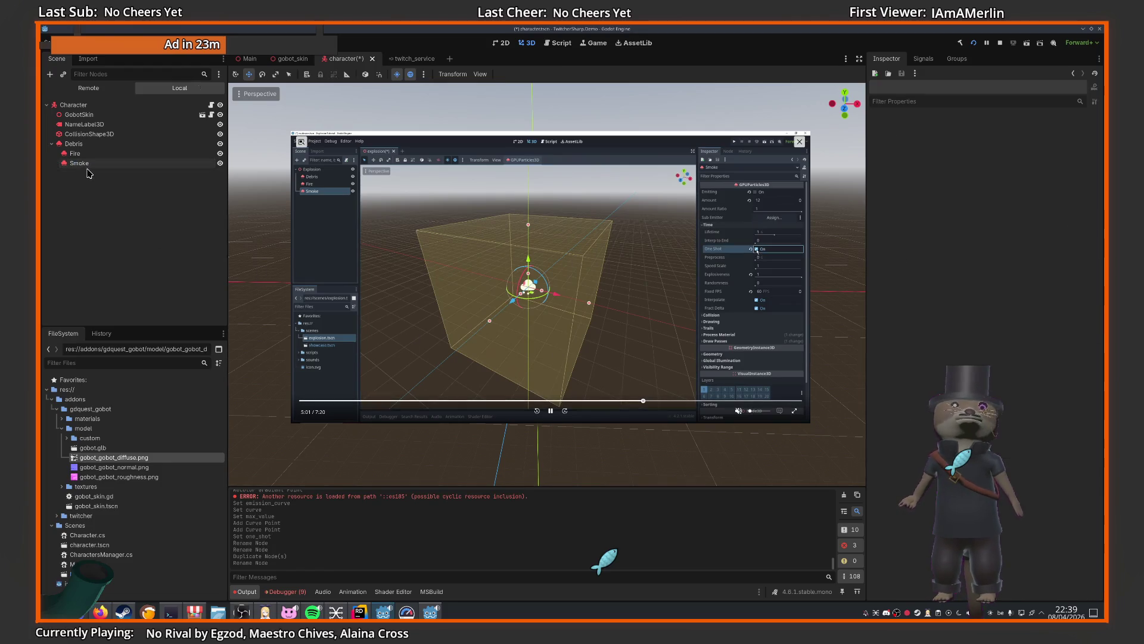
{"action": "left_click", "coordinate": [149, 163]}
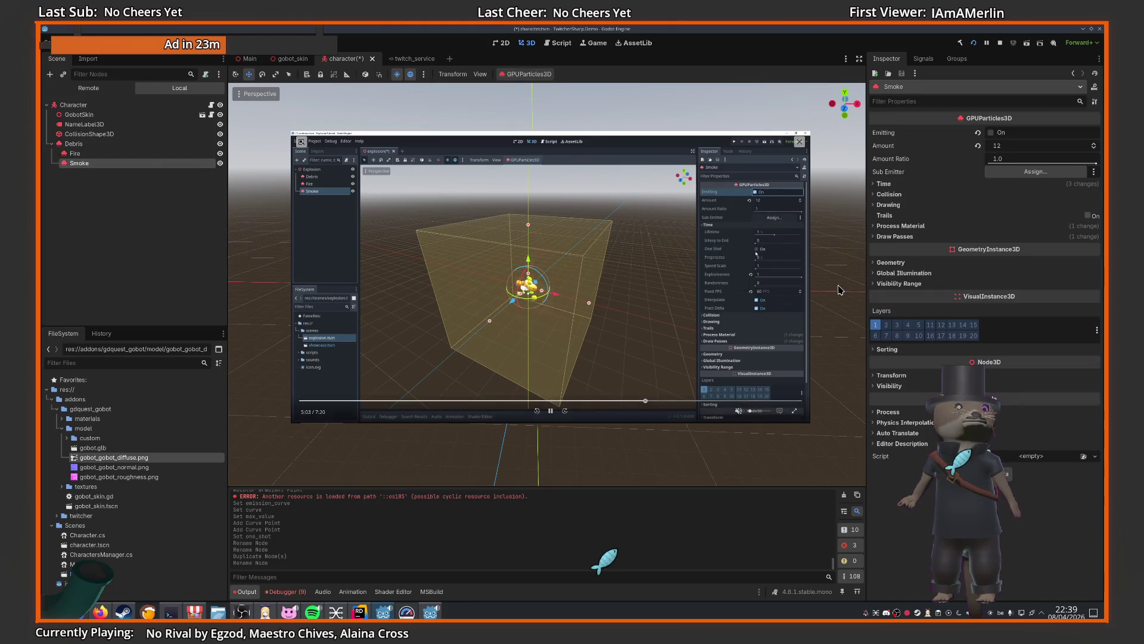
{"action": "left_click", "coordinate": [885, 184]}
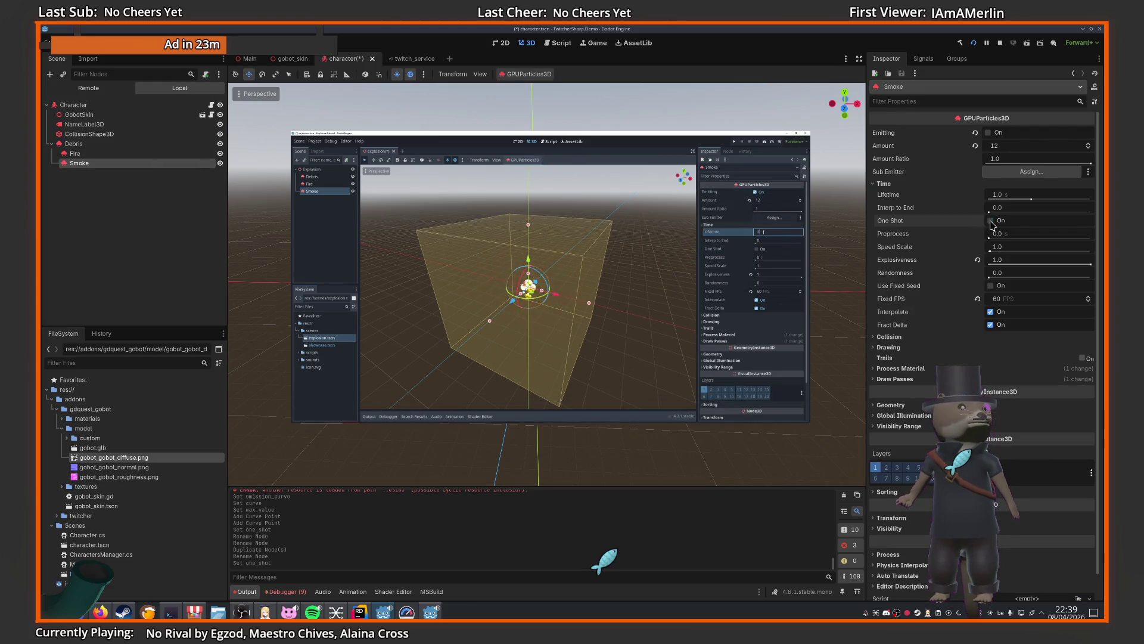
{"action": "left_click", "coordinate": [1018, 194]}
{"action": "type", "text": "2"}
{"action": "key", "text": "Return"}
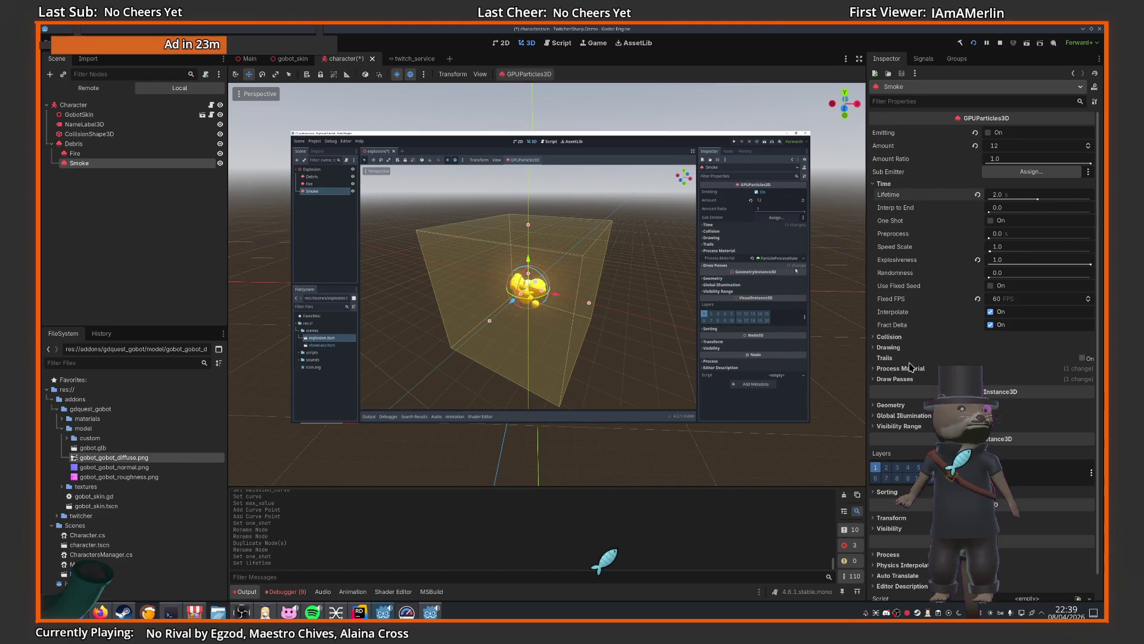
- Expand the Smoke node's Process Material properties
{"action": "left_click", "coordinate": [903, 369]}
{"action": "scroll", "coordinate": [918, 377], "scroll_direction": "down", "scroll_amount": 1}
{"action": "left_click", "coordinate": [1017, 345]}
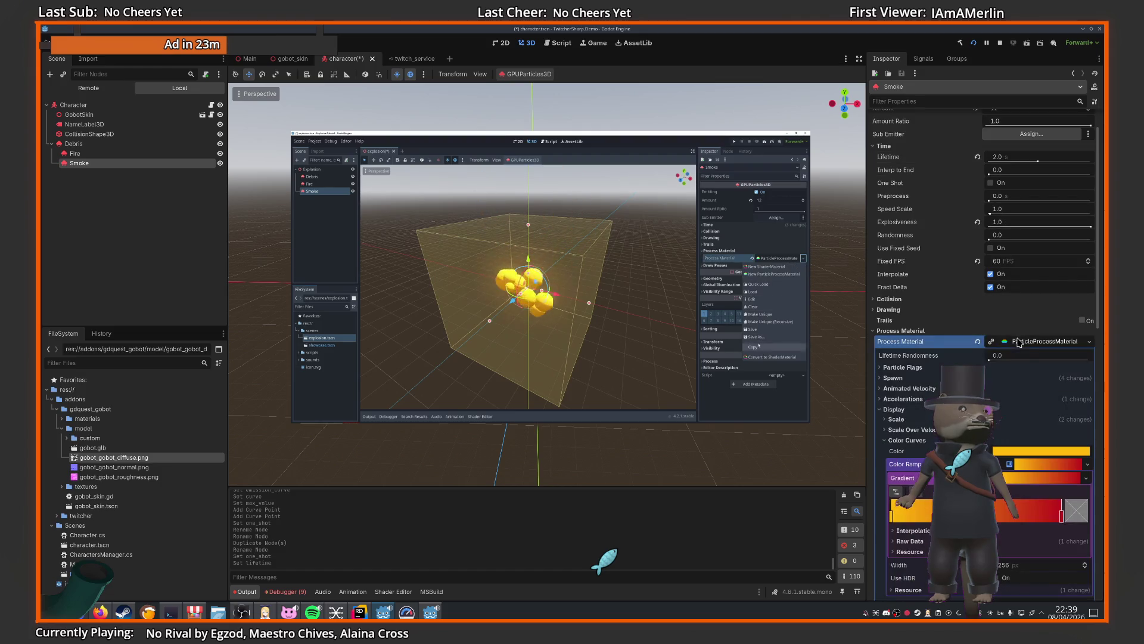
{"action": "scroll", "coordinate": [1034, 313], "scroll_direction": "down", "scroll_amount": 2}
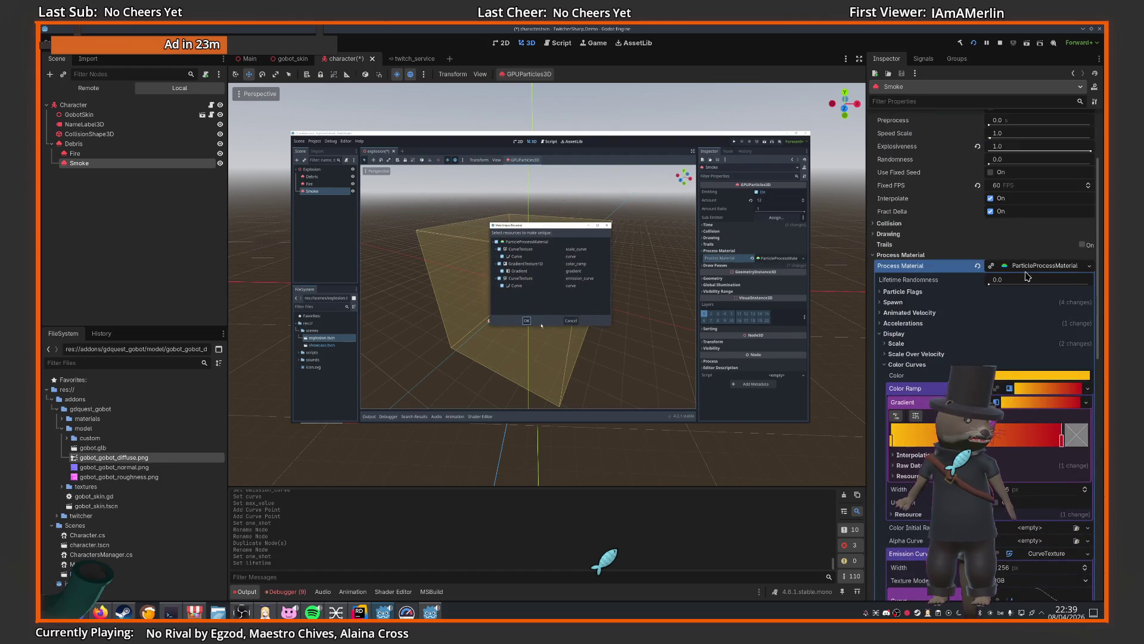
- Choose Make Unique (Recursive) on Smoke's ParticleProcessMaterial to bring up the confirmation
{"action": "right_click", "coordinate": [1028, 268]}
{"action": "left_click", "coordinate": [1049, 358]}
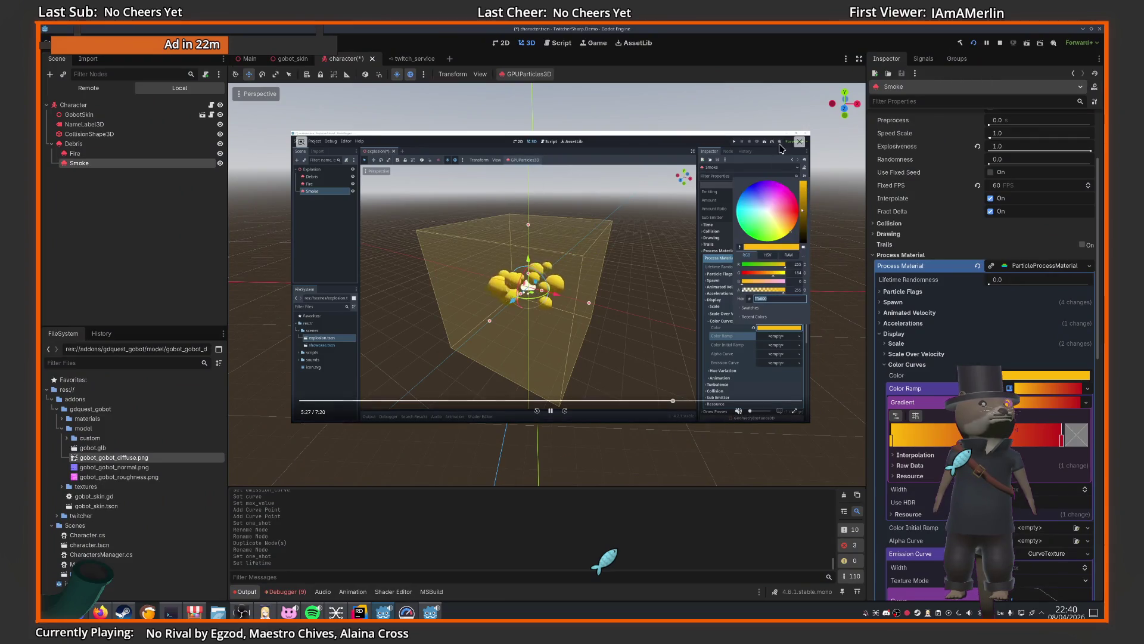
{"action": "left_click", "coordinate": [551, 411]}
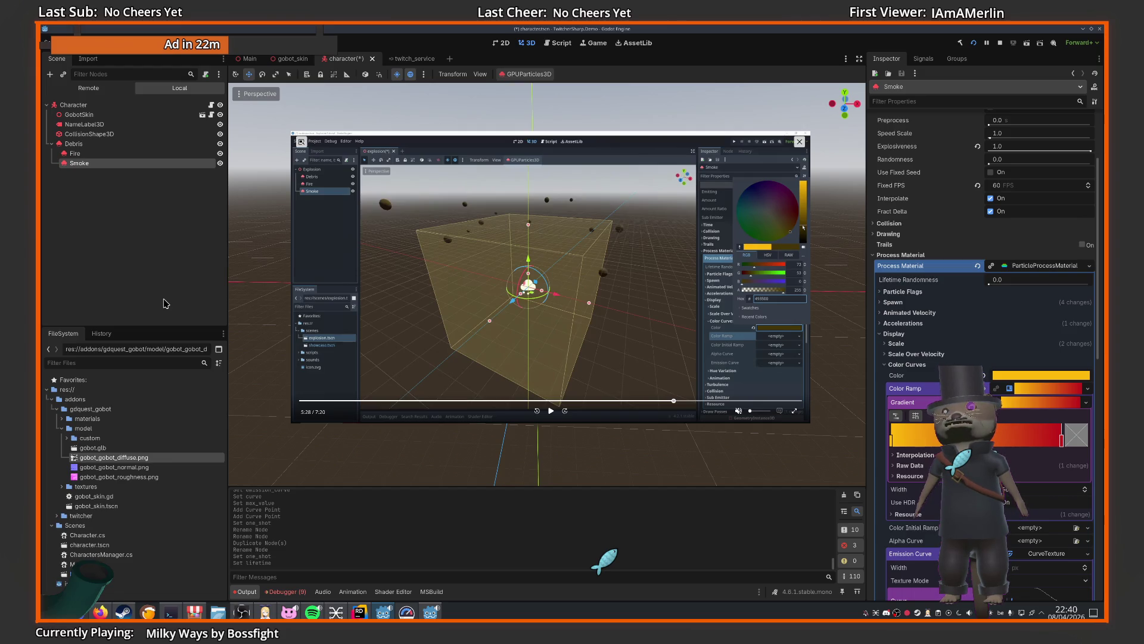
- Confirm making the resources unique and place the tutorial video over the viewport
{"action": "left_click", "coordinate": [800, 141]}
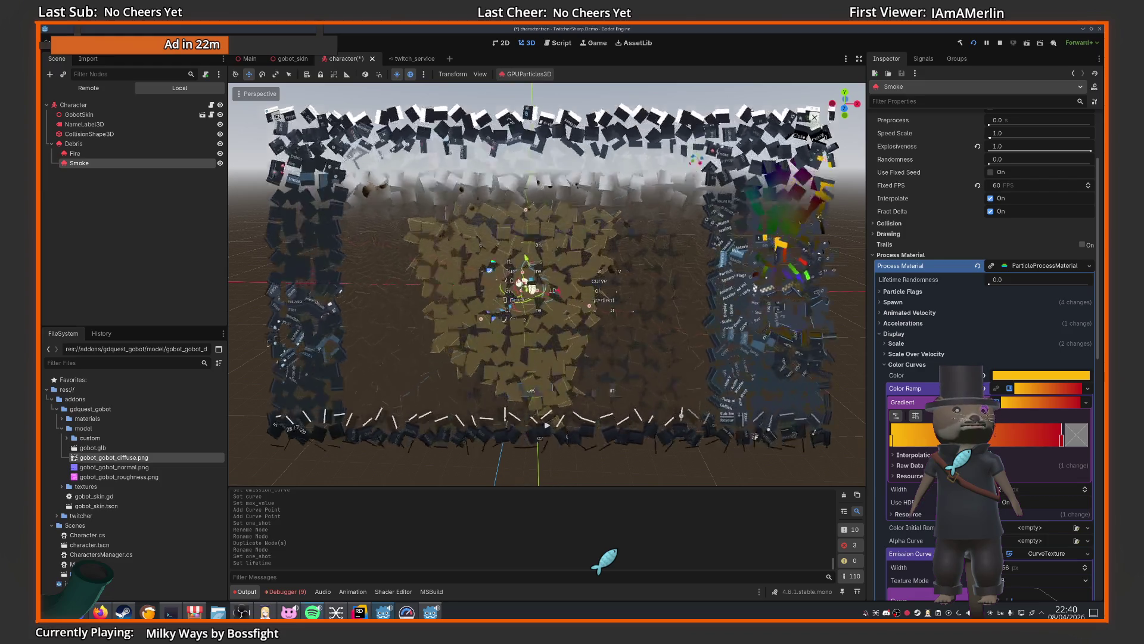
{"action": "left_click", "coordinate": [530, 389]}
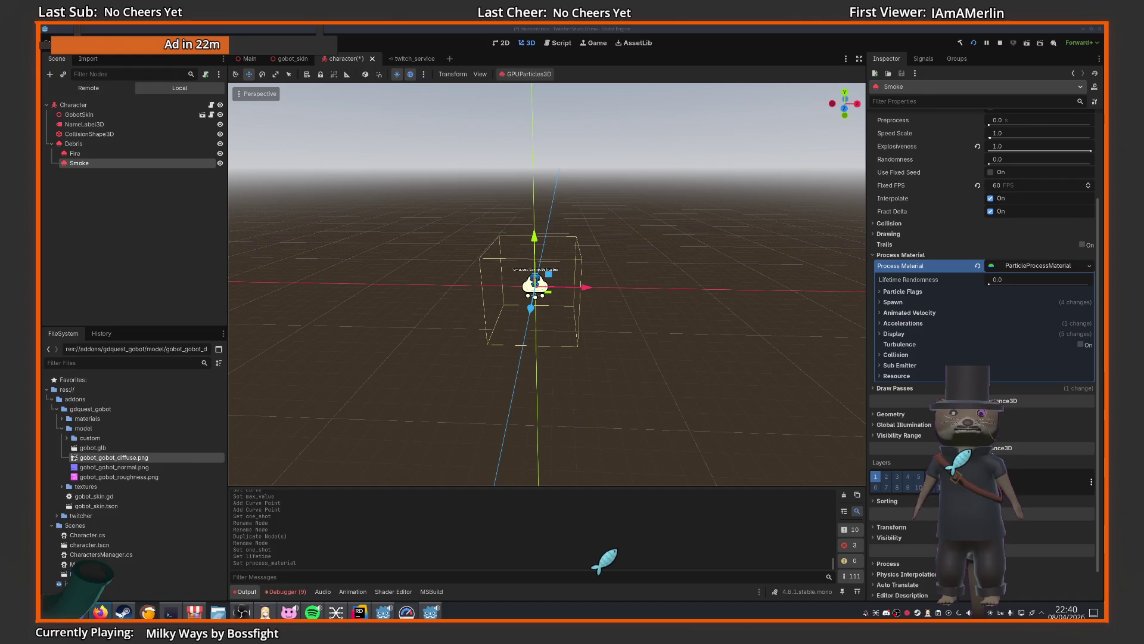
{"action": "left_click", "coordinate": [226, 613]}
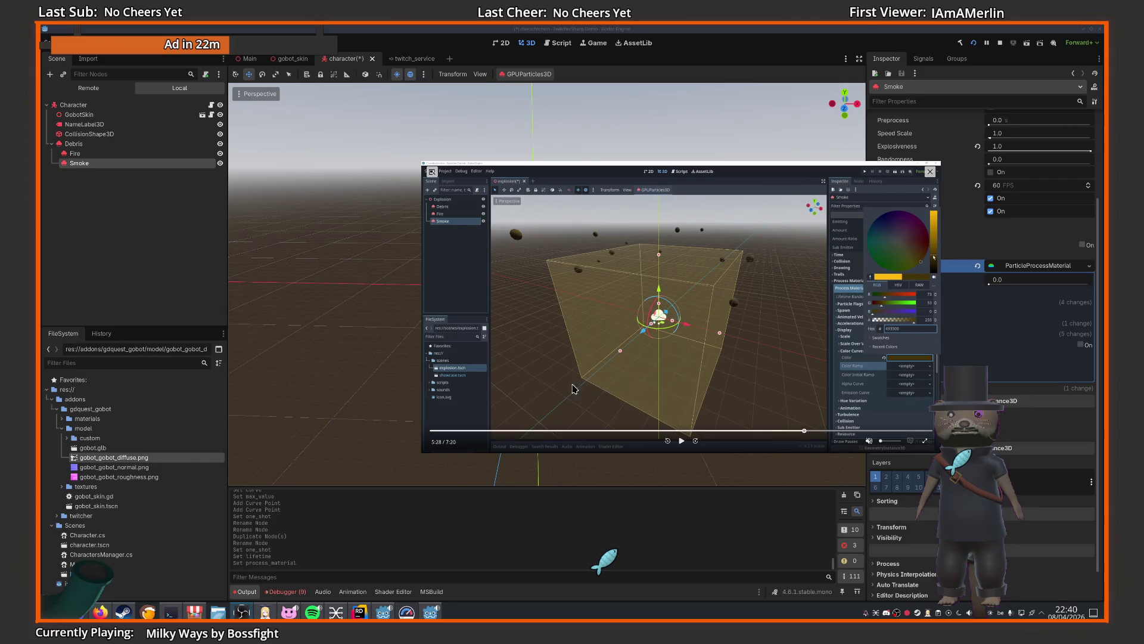
{"action": "left_click_drag", "start_coordinate": [655, 298], "coordinate": [420, 220]}
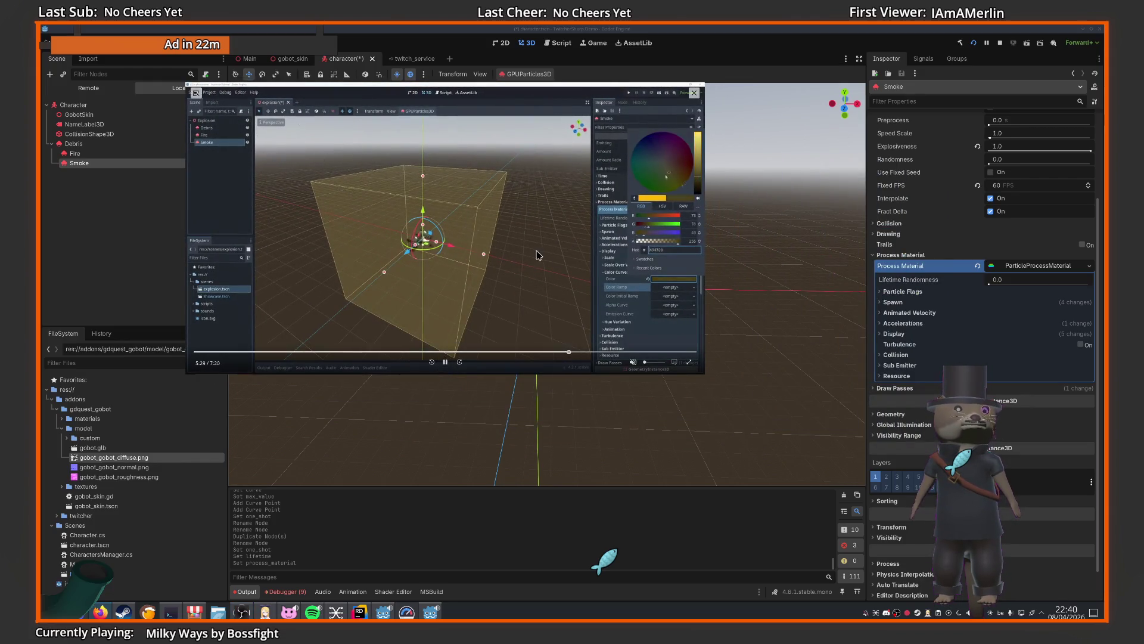
{"action": "left_click", "coordinate": [463, 408]}
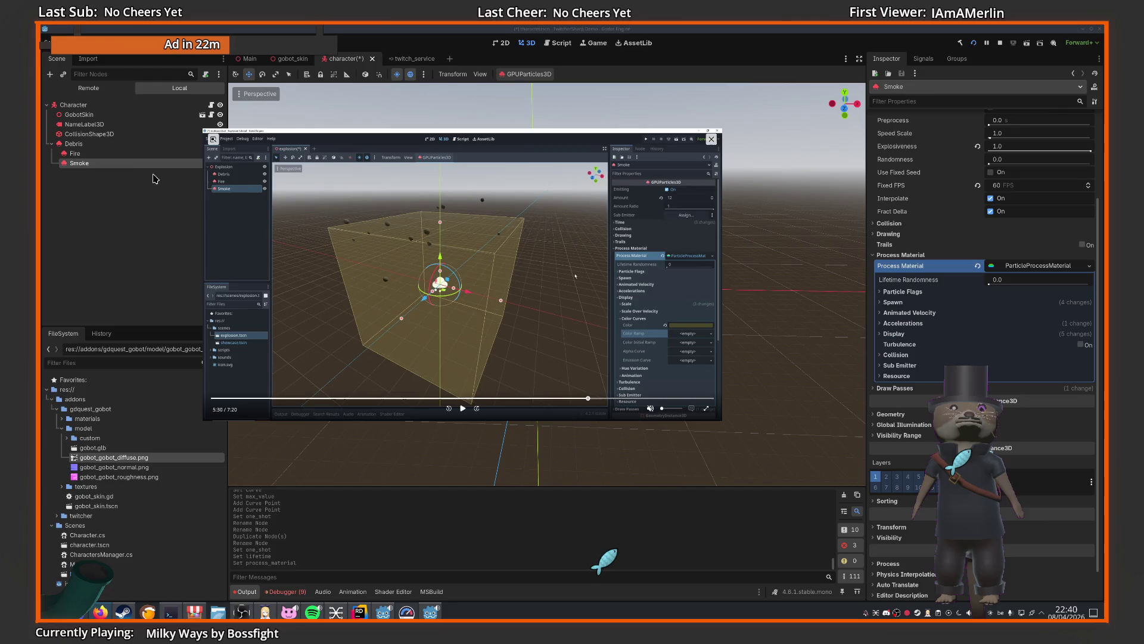
- Set the video player to Keep Above Others and expand the material's Display settings
{"action": "key", "text": "alt+Tab"}
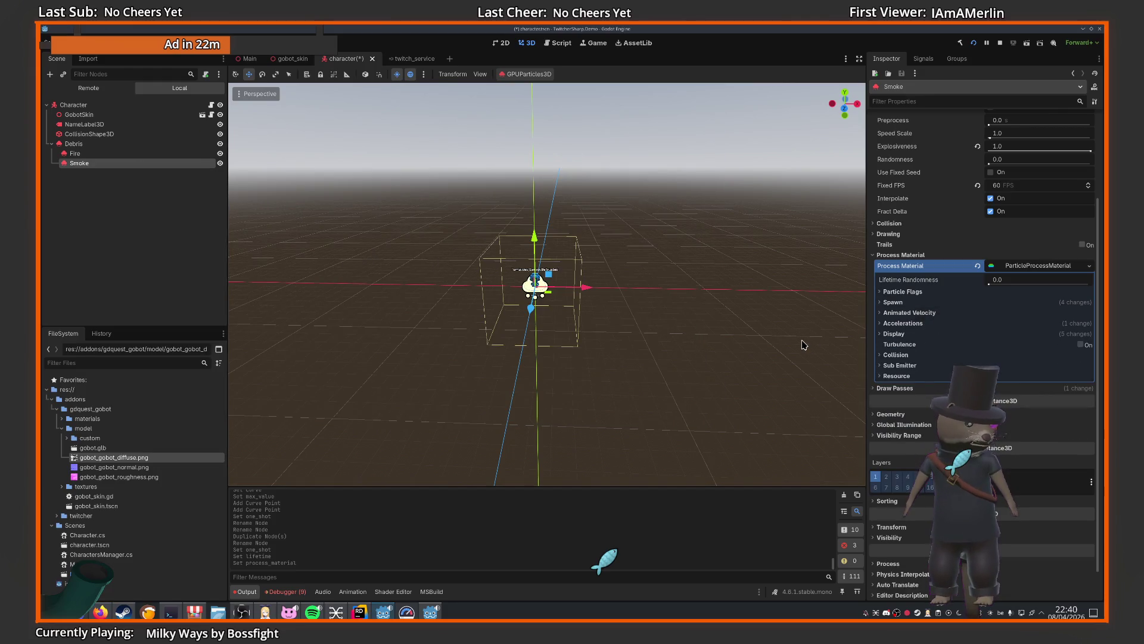
{"action": "key", "text": "alt+Tab"}
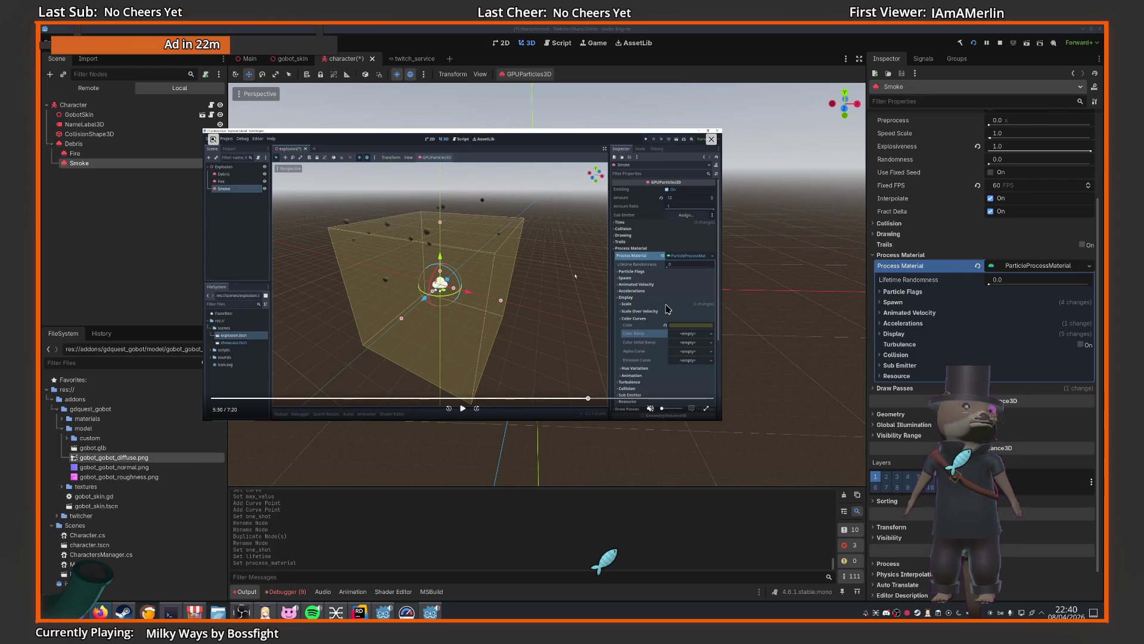
{"action": "key", "text": "alt+F3"}
{"action": "mouse_move", "coordinate": [695, 327]}
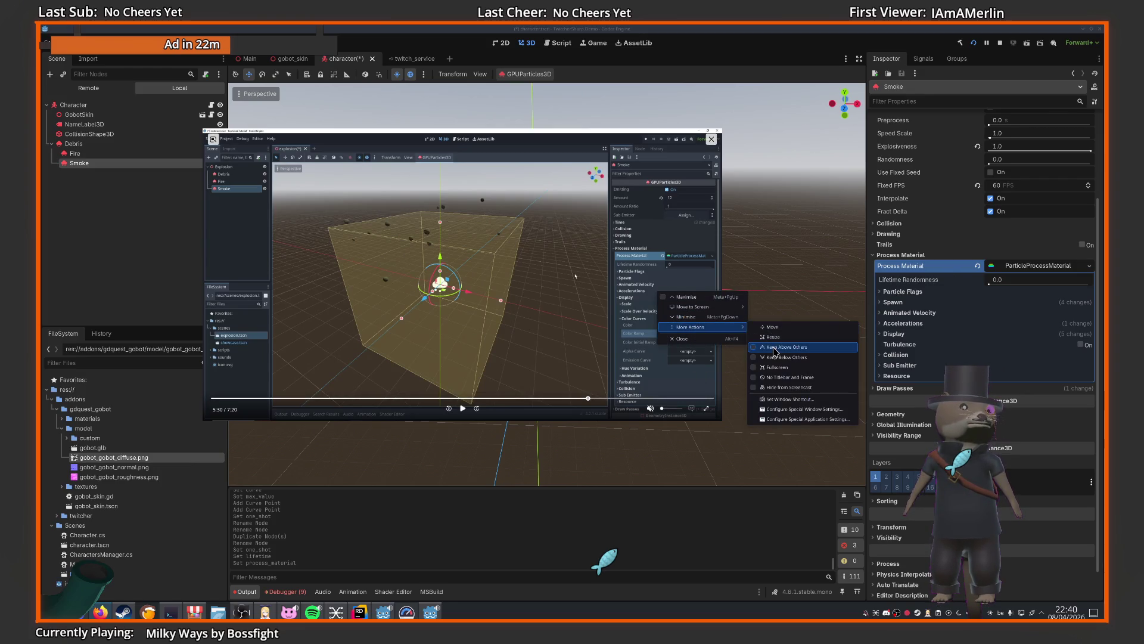
{"action": "left_click", "coordinate": [774, 349]}
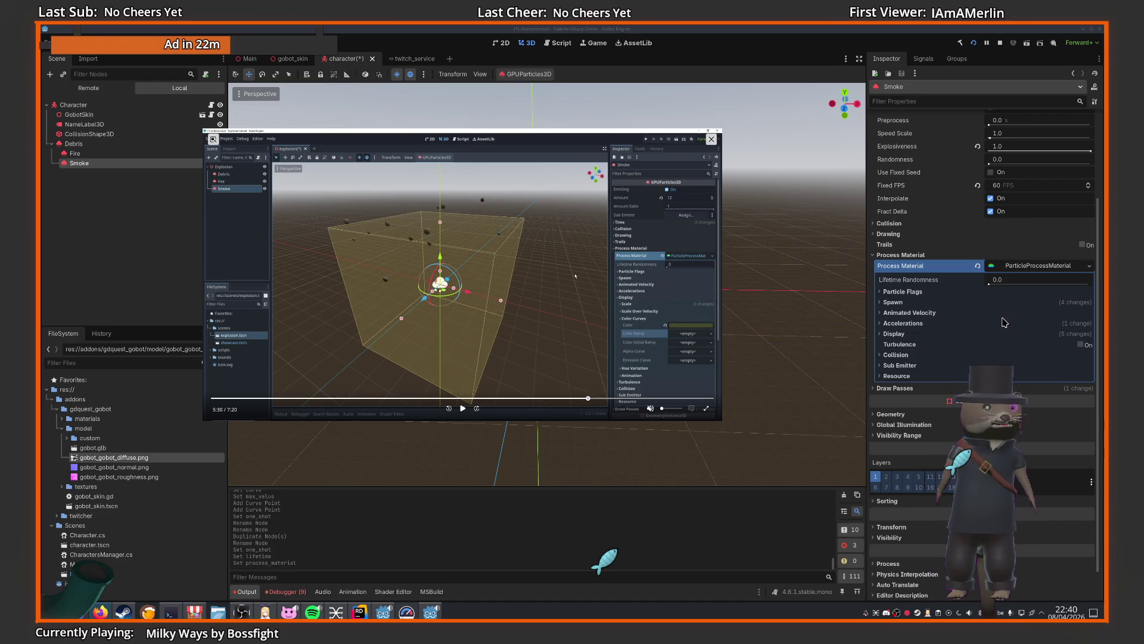
{"action": "left_click", "coordinate": [893, 334]}
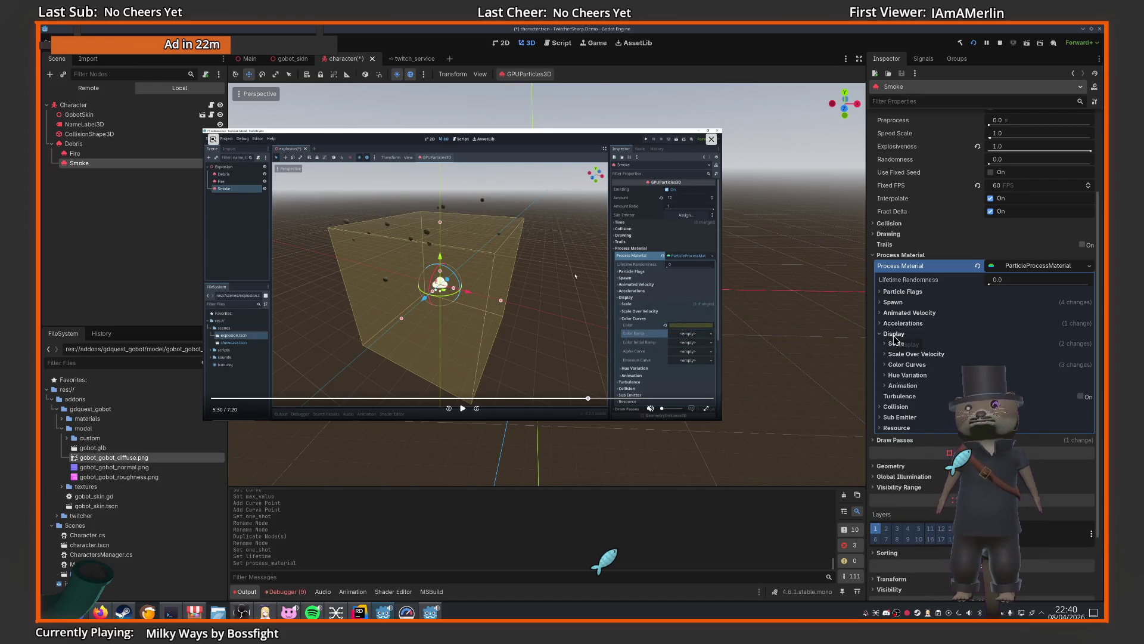
- Under Color Curves, set Smoke's Color to a dark shade sampled with the eyedropper
{"action": "left_click", "coordinate": [907, 365]}
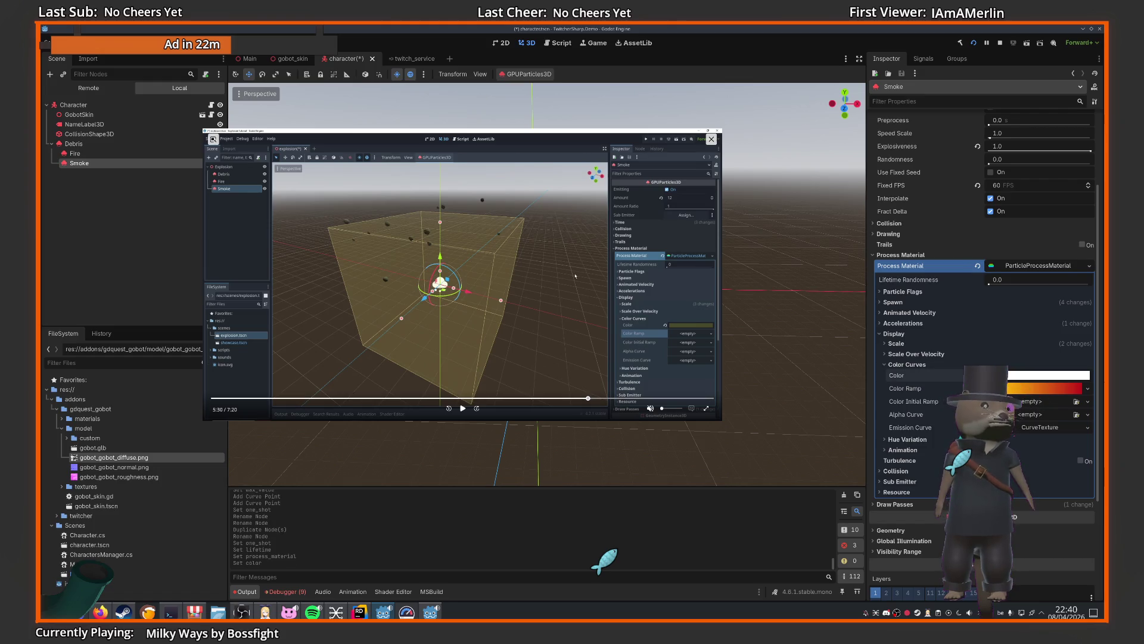
{"action": "left_click", "coordinate": [1016, 376]}
{"action": "left_click", "coordinate": [915, 277]}
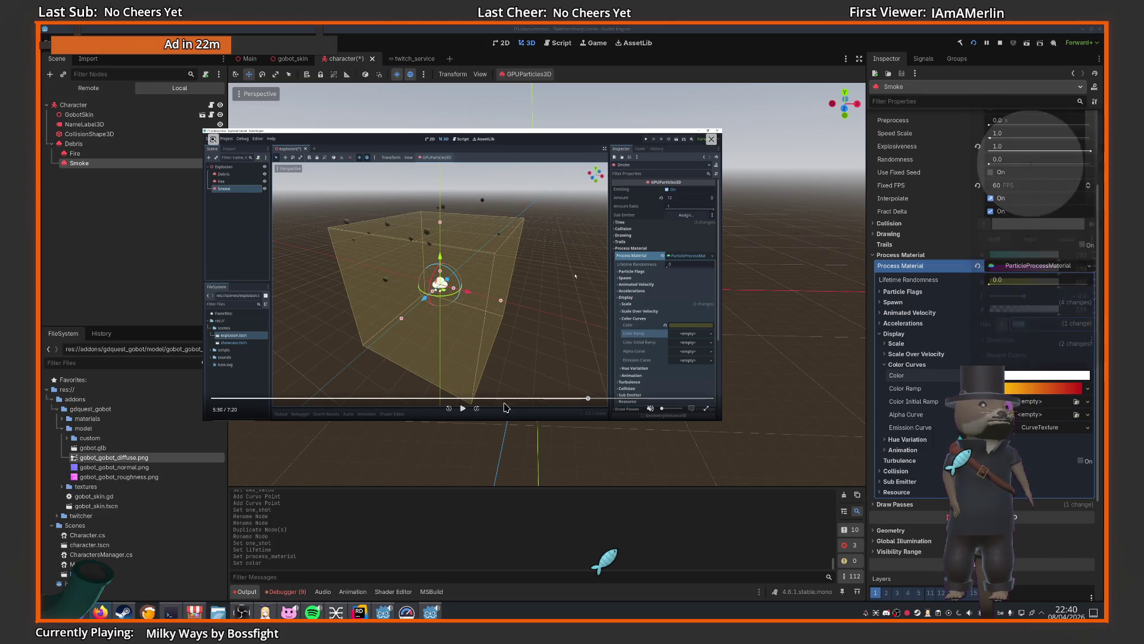
{"action": "left_click", "coordinate": [462, 408]}
{"action": "left_click", "coordinate": [1034, 380]}
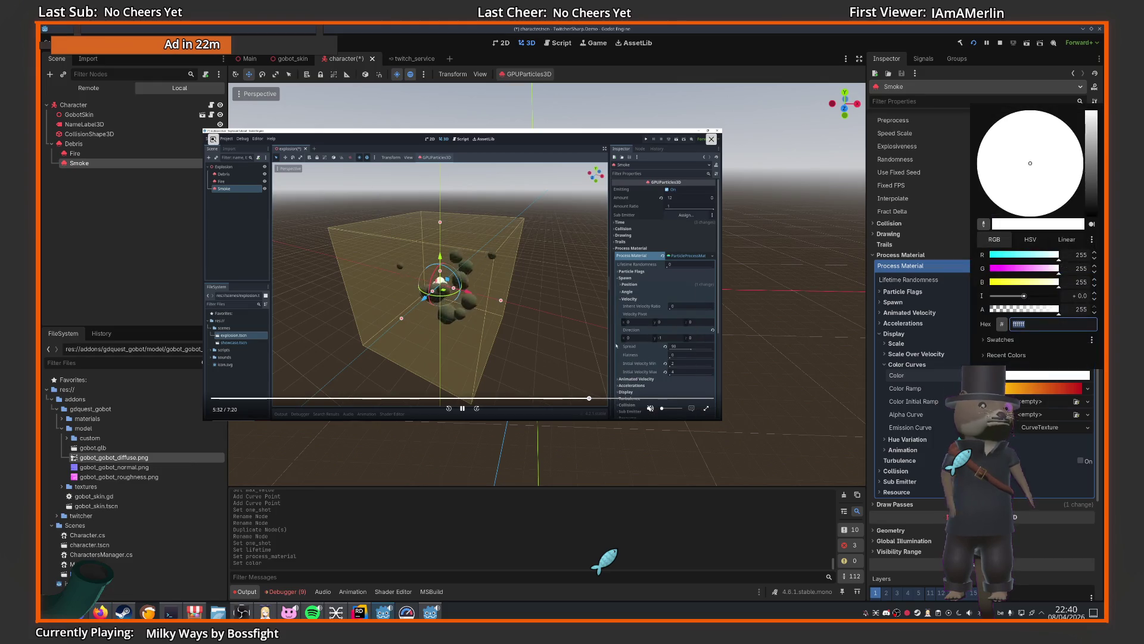
{"action": "left_click", "coordinate": [466, 409]}
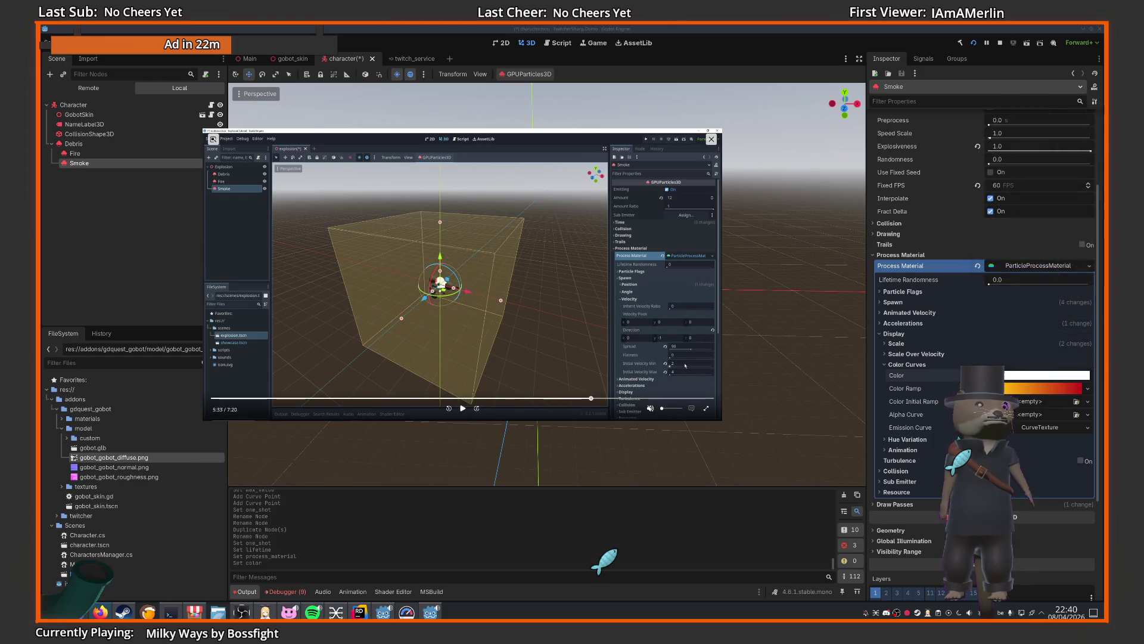
{"action": "left_click", "coordinate": [1013, 378]}
{"action": "left_click", "coordinate": [983, 225]}
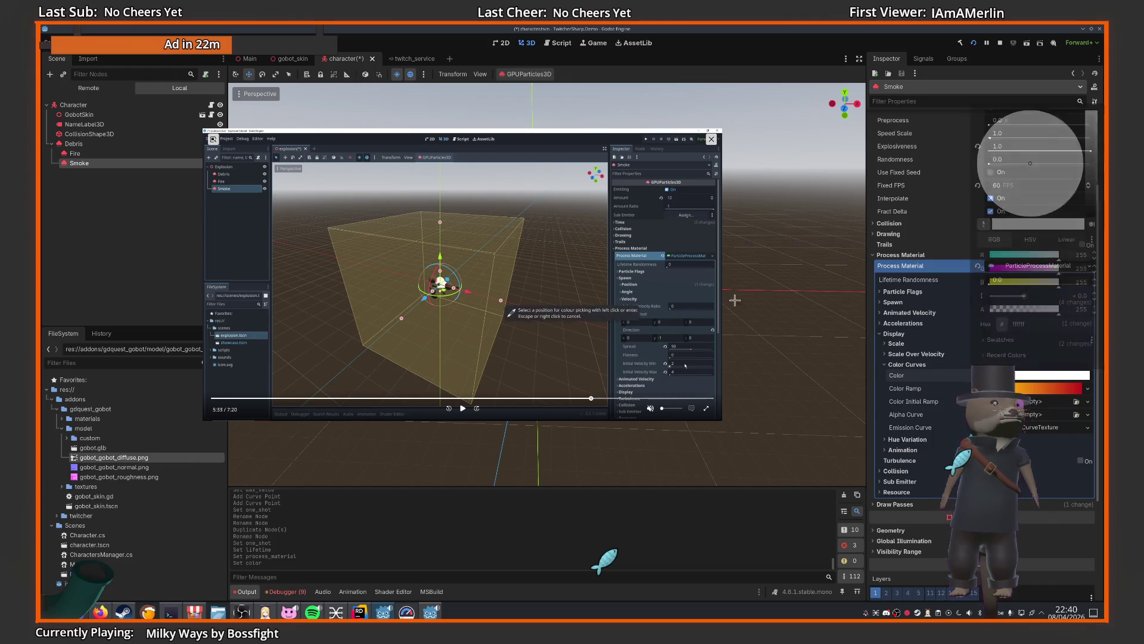
{"action": "left_click", "coordinate": [511, 312]}
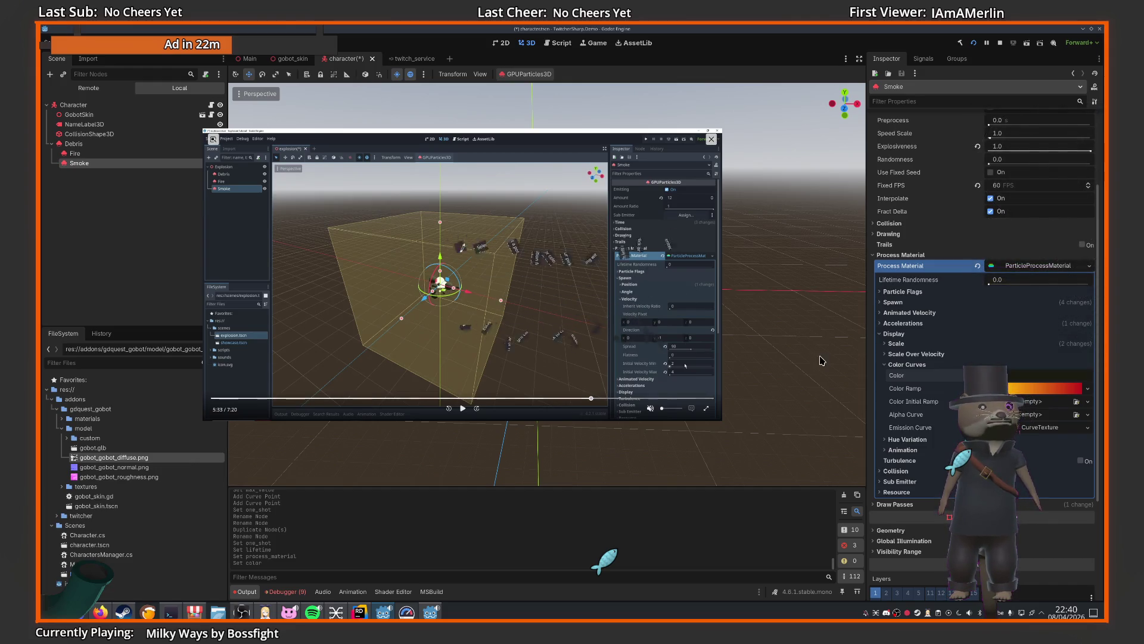
- Turn on Emitting for the Smoke particles
{"action": "mouse_move", "coordinate": [593, 203]}
{"action": "left_mouse_down"}
{"action": "mouse_move", "coordinate": [577, 442]}
{"action": "mouse_move", "coordinate": [630, 459]}
{"action": "left_mouse_up"}
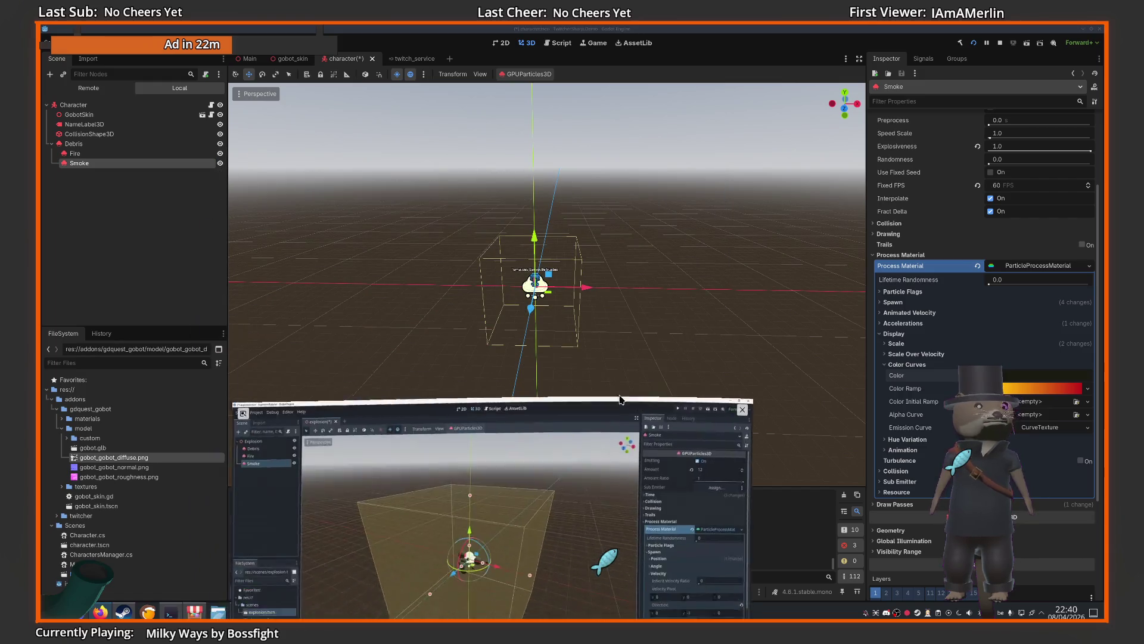
{"action": "scroll", "coordinate": [1002, 247], "scroll_direction": "up", "scroll_amount": 5}
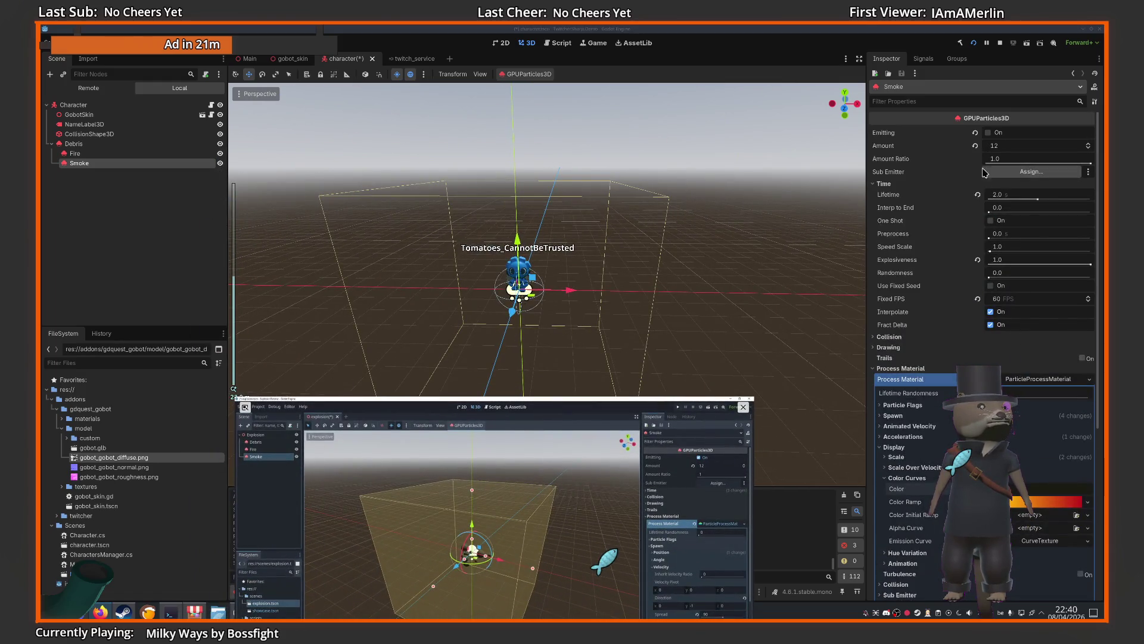
{"action": "left_click", "coordinate": [989, 133]}
{"action": "left_click_drag", "start_coordinate": [554, 458], "coordinate": [580, 196]}
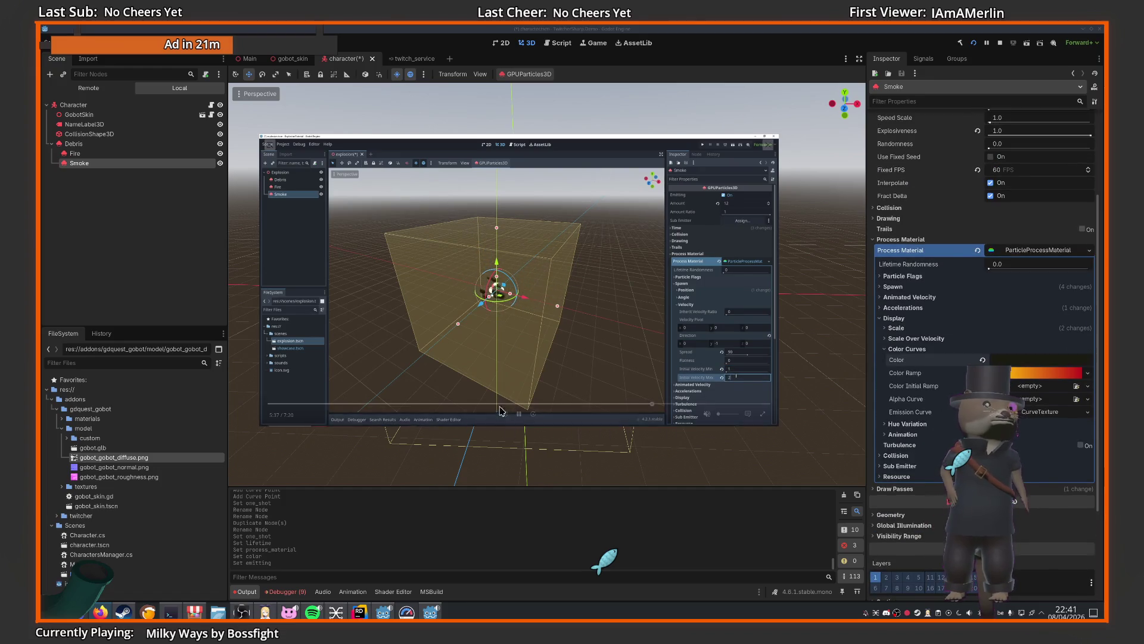
- In Spawn > Velocity, set Smoke's minimum initial velocity to 1.0 and spread to 45
{"action": "left_click", "coordinate": [519, 414]}
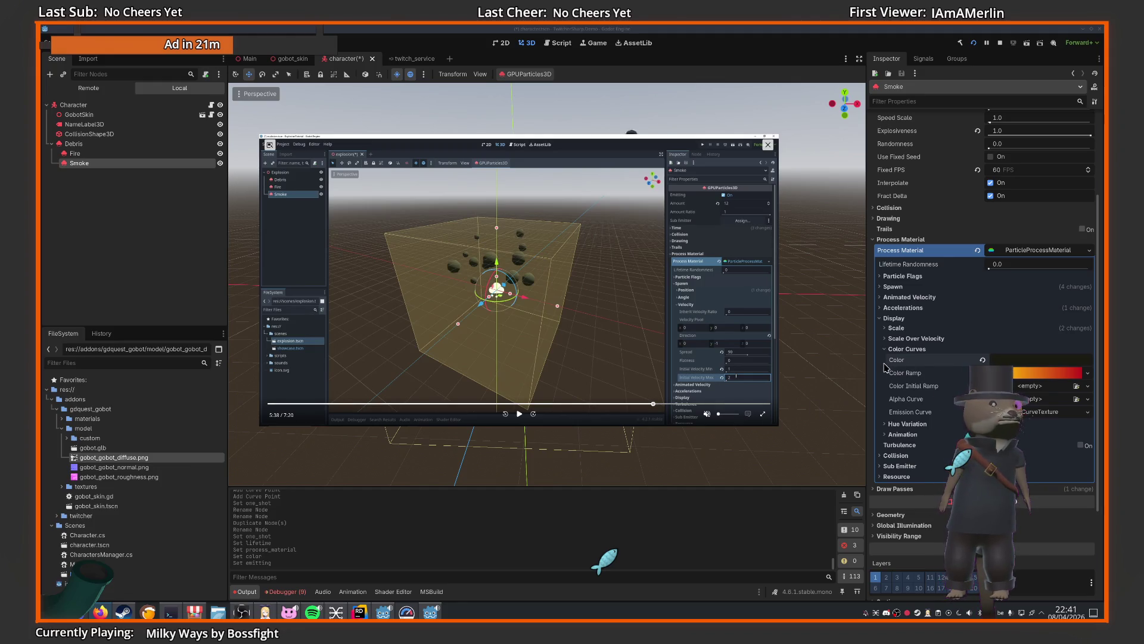
{"action": "left_click", "coordinate": [882, 319]}
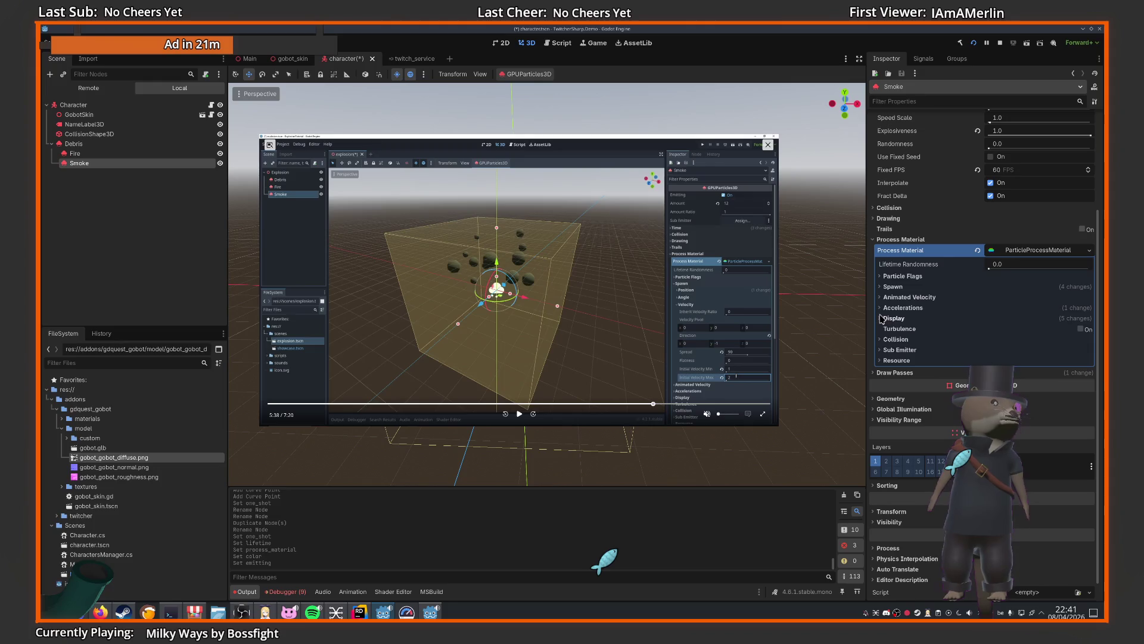
{"action": "left_click", "coordinate": [896, 289]}
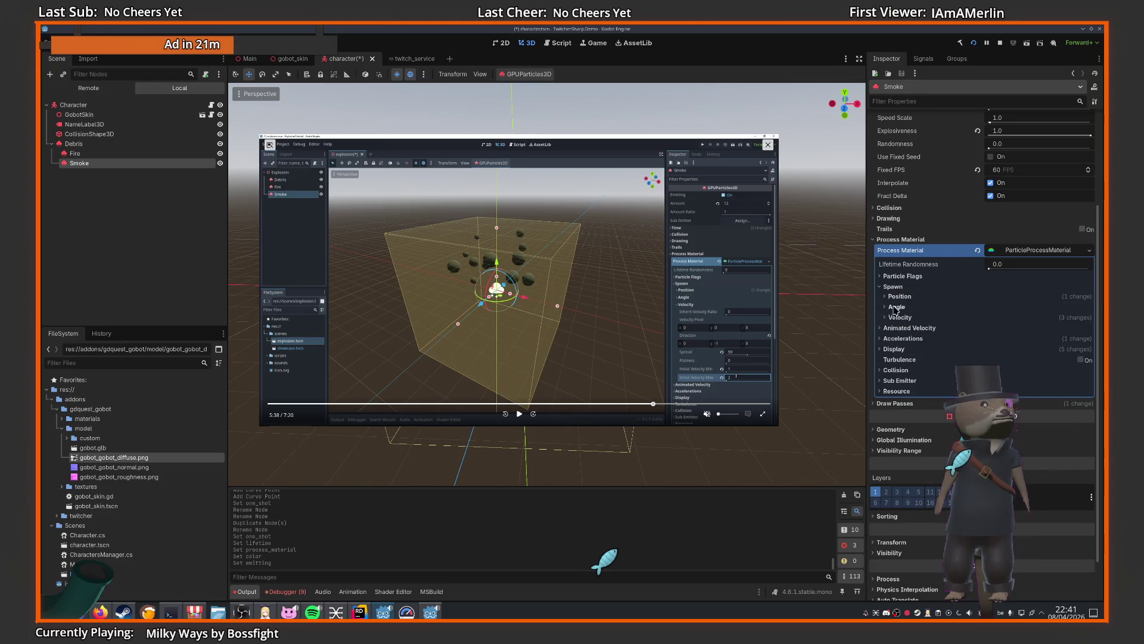
{"action": "left_click", "coordinate": [895, 317]}
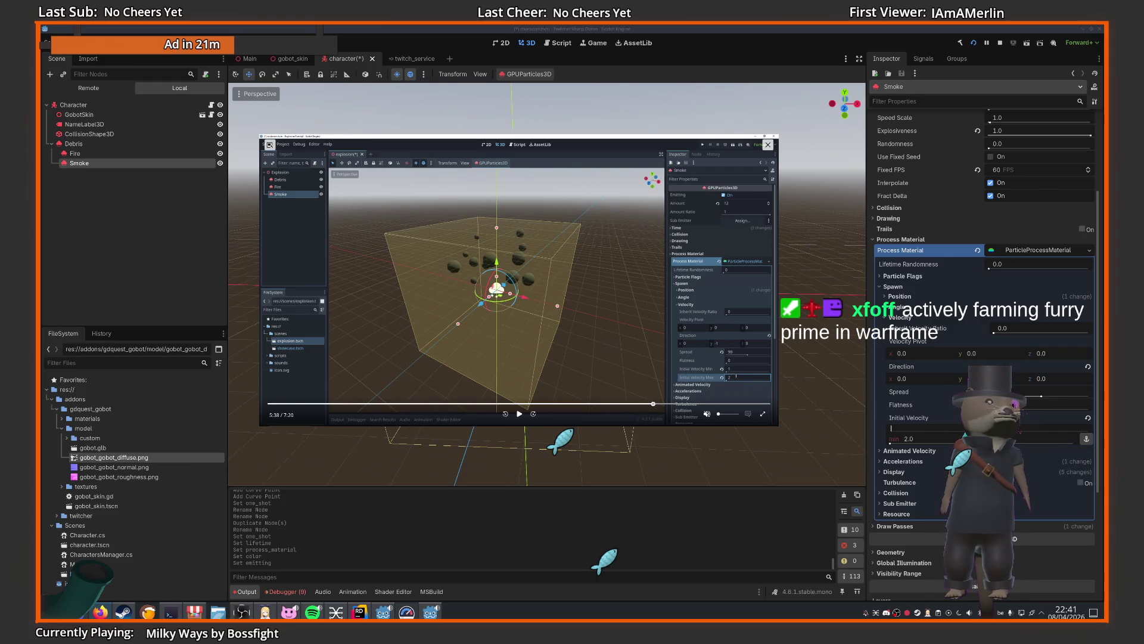
{"action": "key", "text": "space"}
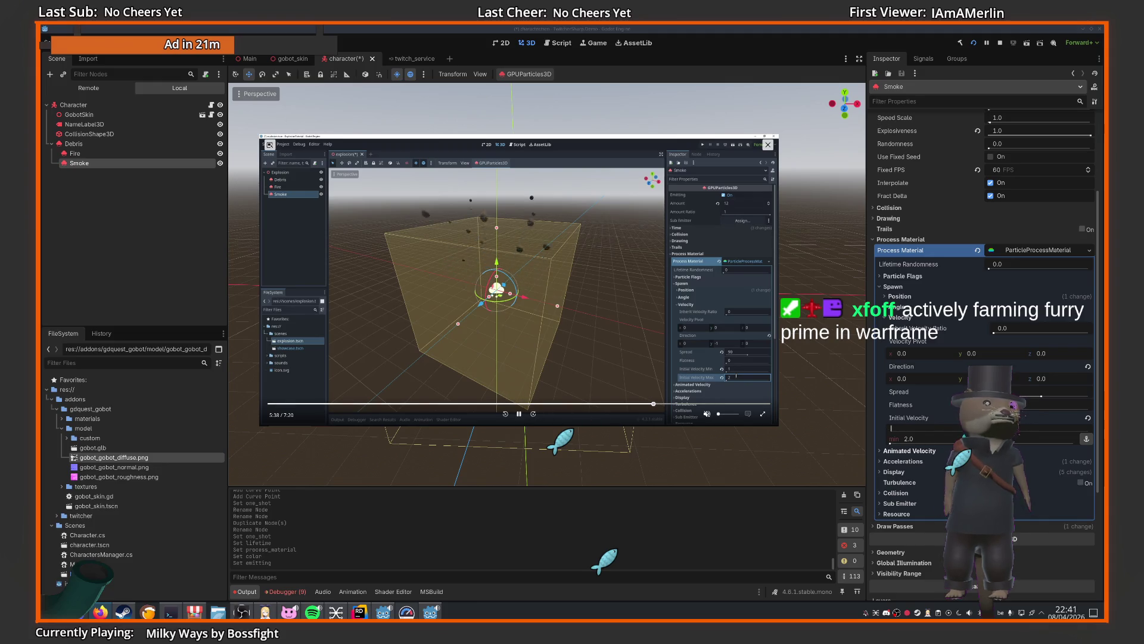
{"action": "type", "text": "1"}
{"action": "key", "text": "Return"}
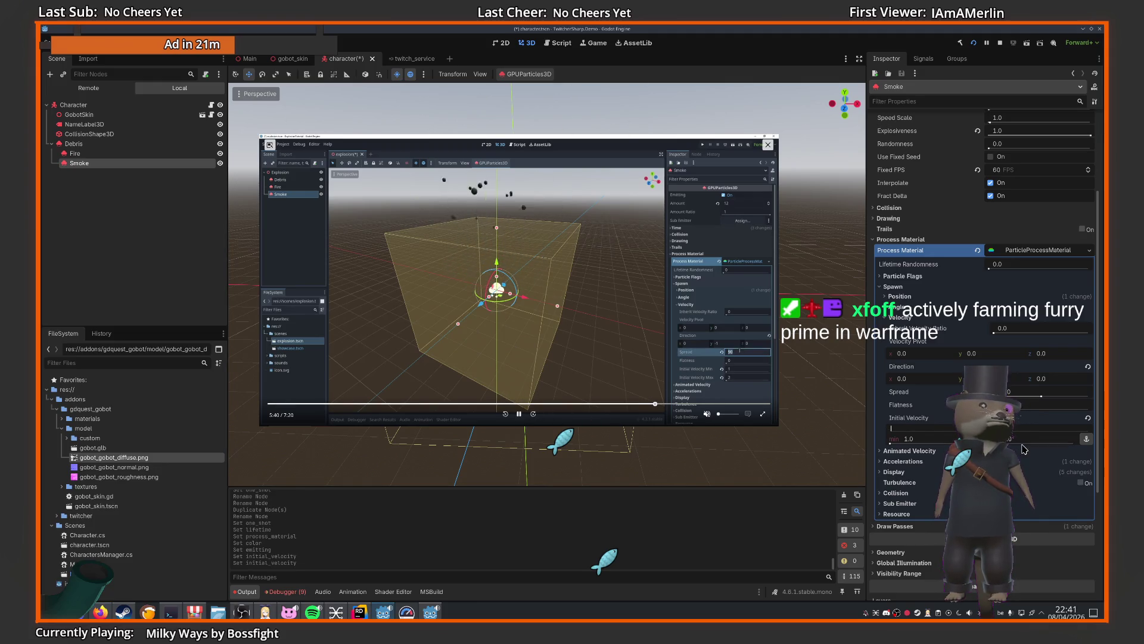
{"action": "left_click_drag", "start_coordinate": [1033, 405], "coordinate": [1041, 407]}
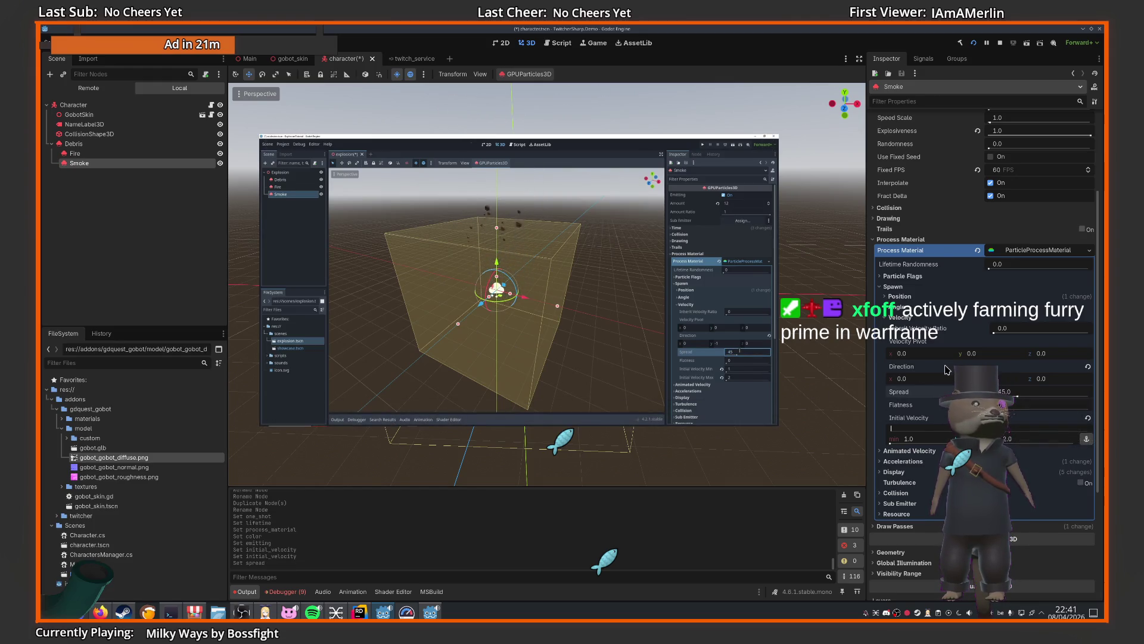
{"action": "mouse_move", "coordinate": [657, 409]}
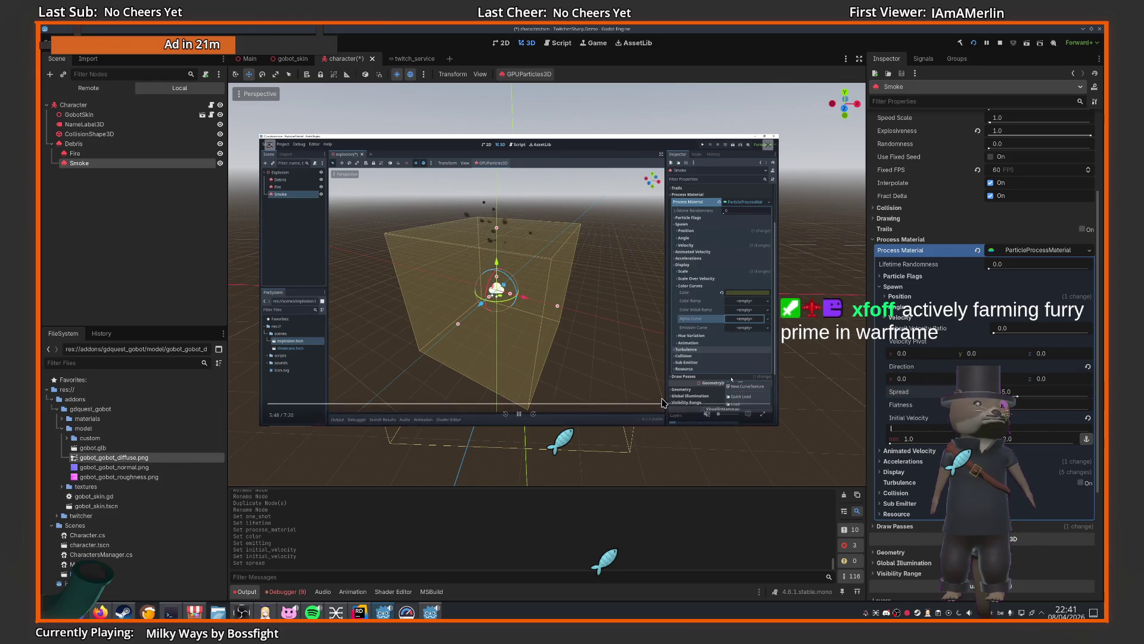
{"action": "left_click", "coordinate": [519, 413]}
{"action": "left_click", "coordinate": [901, 317]}
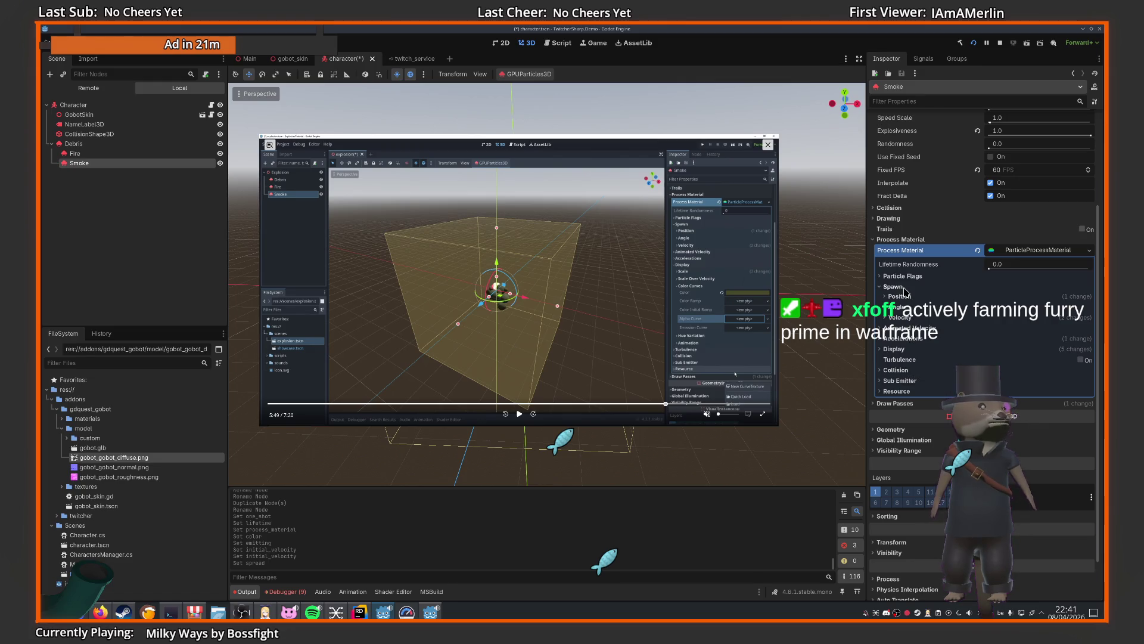
- Clear the Smoke material's Color Ramp and Emission Curve
{"action": "left_click", "coordinate": [900, 353]}
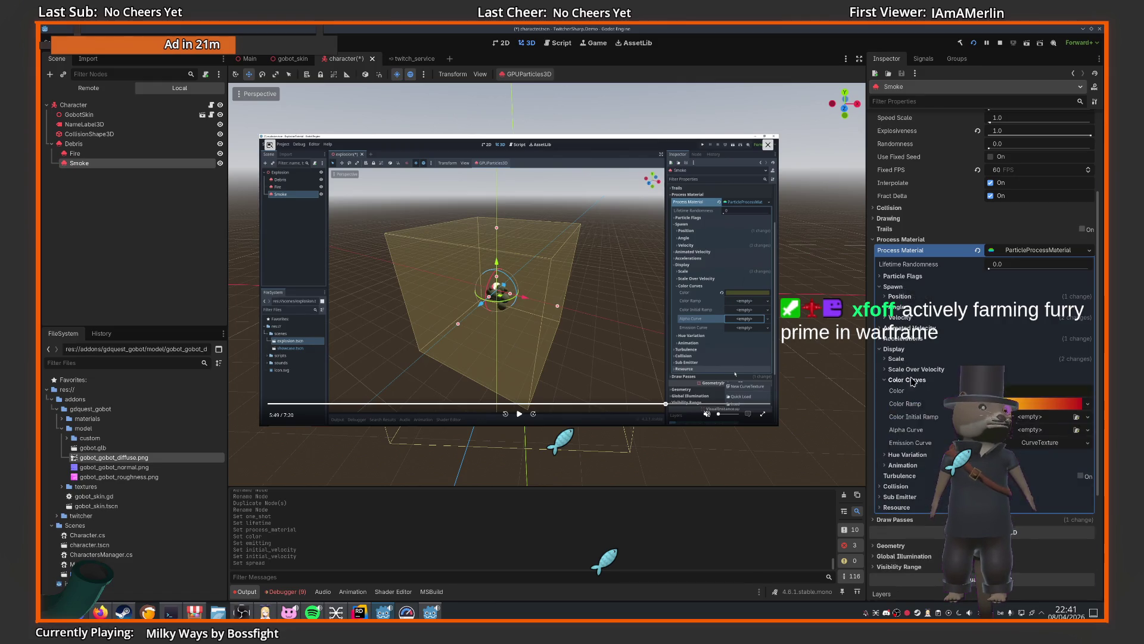
{"action": "left_click", "coordinate": [1087, 404]}
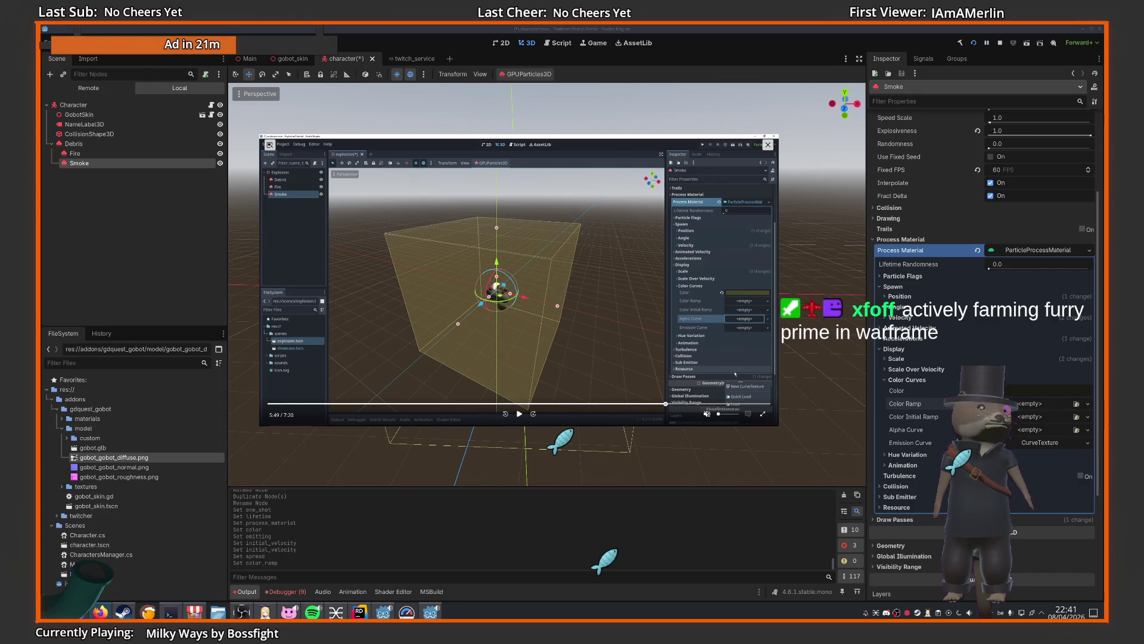
{"action": "left_click", "coordinate": [1087, 442]}
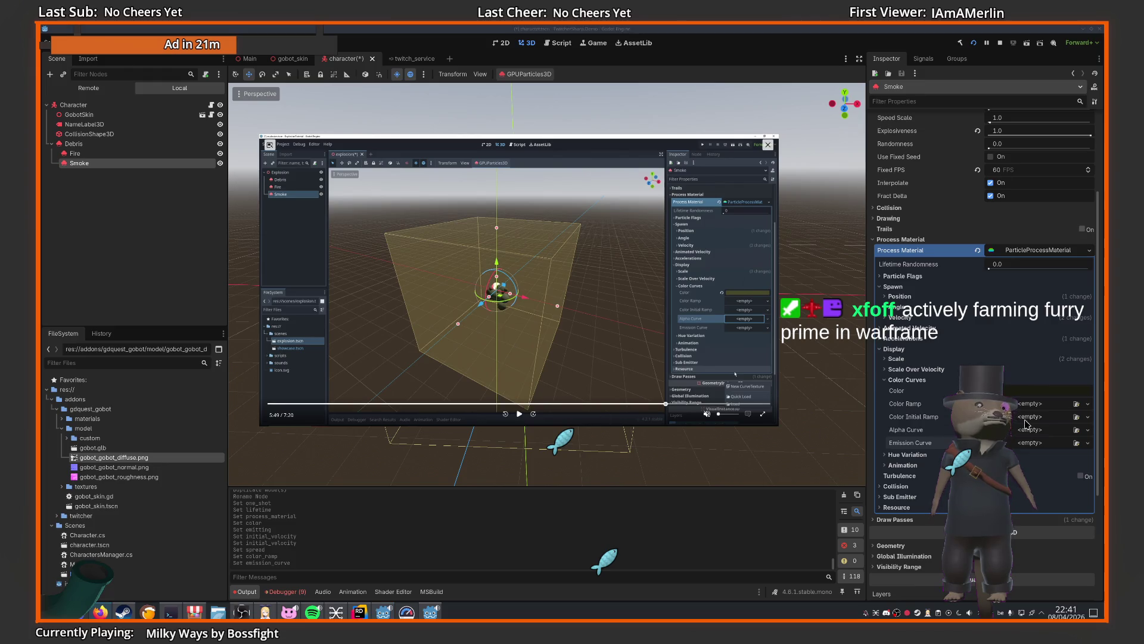
- Give the Alpha Curve a new CurveTexture with a new Curve
{"action": "left_click", "coordinate": [1049, 455]}
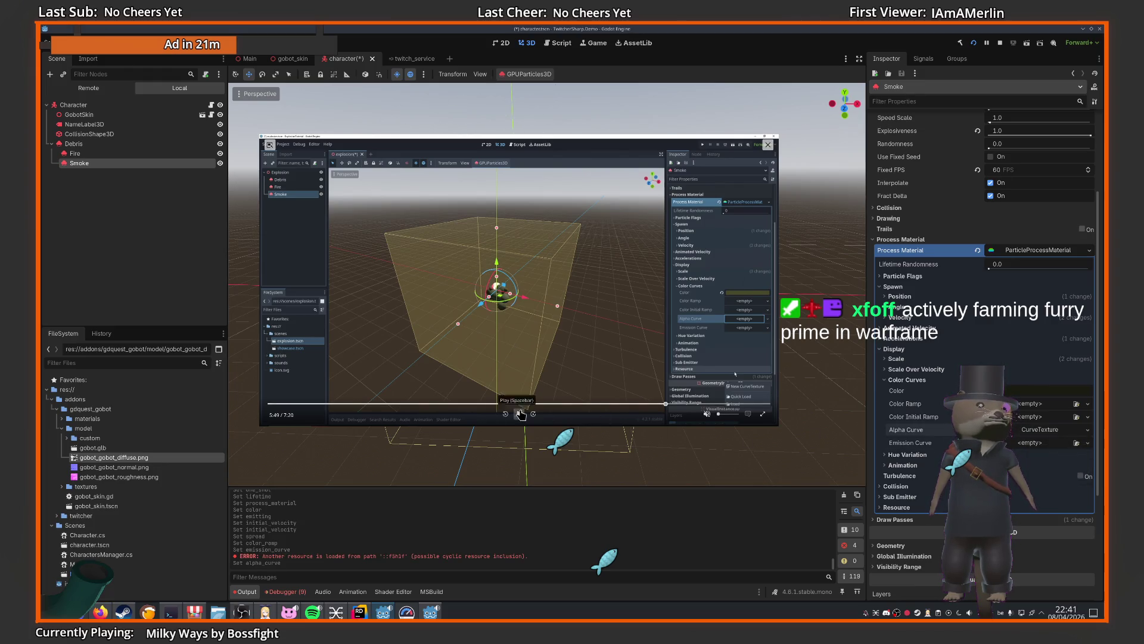
{"action": "left_click", "coordinate": [1047, 429]}
{"action": "left_click", "coordinate": [1049, 469]}
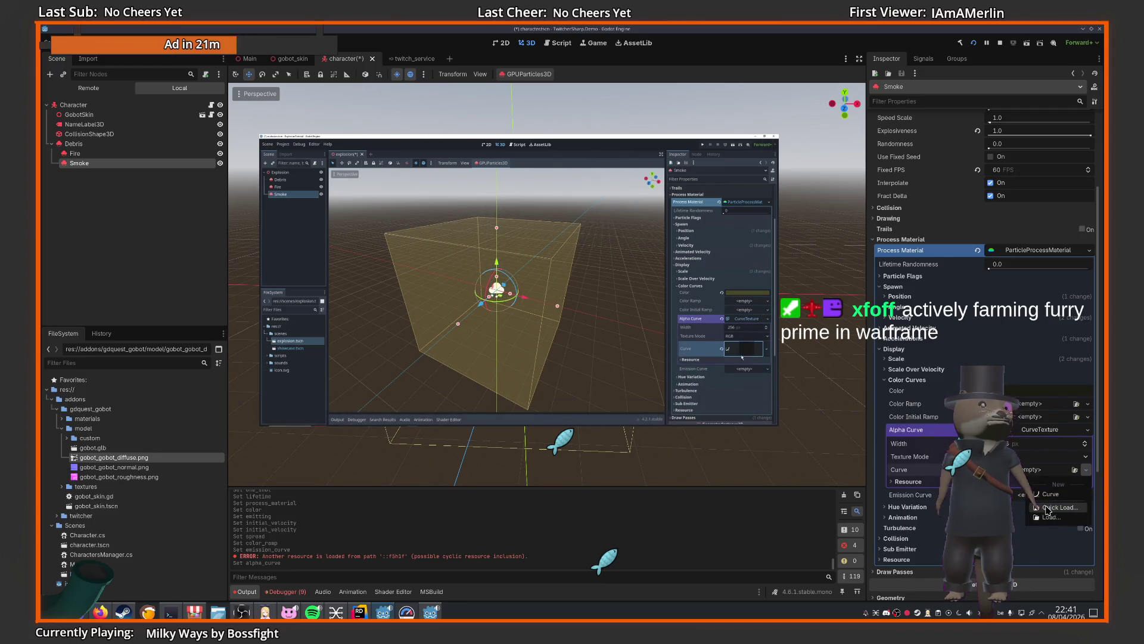
{"action": "left_click", "coordinate": [1050, 494]}
{"action": "left_click", "coordinate": [1043, 481]}
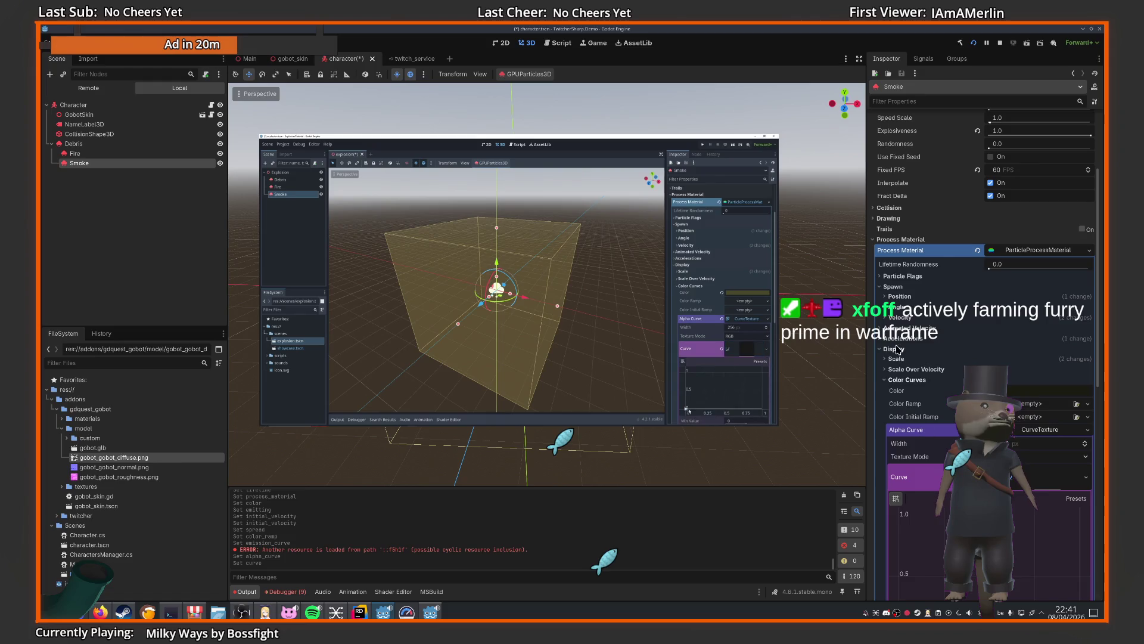
{"action": "scroll", "coordinate": [897, 350], "scroll_direction": "down", "scroll_amount": 5}
- Add an alpha curve point and set its peak to about 0.92
{"action": "left_click", "coordinate": [962, 366]}
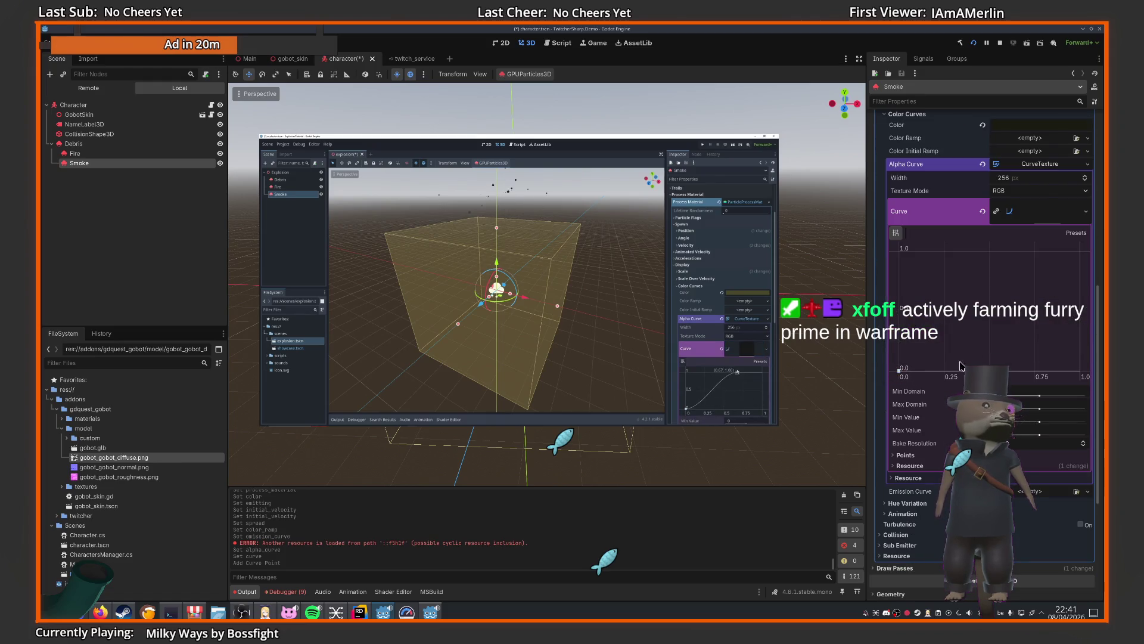
{"action": "mouse_move", "coordinate": [1018, 373]}
{"action": "left_mouse_down"}
{"action": "mouse_move", "coordinate": [1025, 250]}
{"action": "mouse_move", "coordinate": [1080, 310]}
{"action": "mouse_move", "coordinate": [1079, 370]}
{"action": "left_mouse_up"}
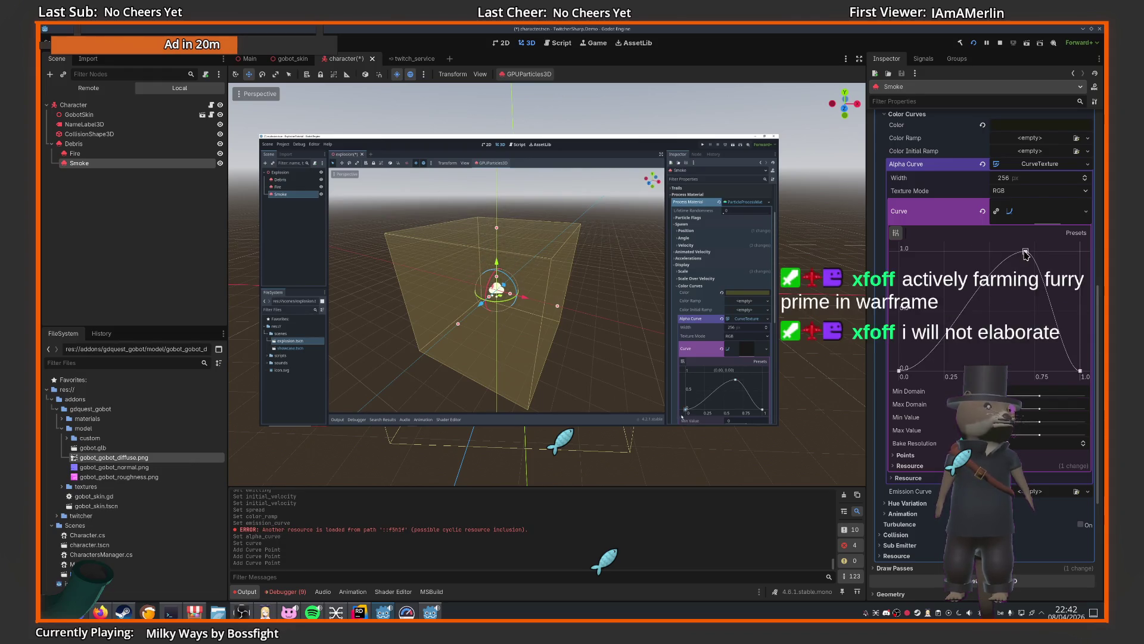
{"action": "left_click_drag", "start_coordinate": [1024, 253], "coordinate": [1022, 280]}
{"action": "mouse_move", "coordinate": [581, 322]}
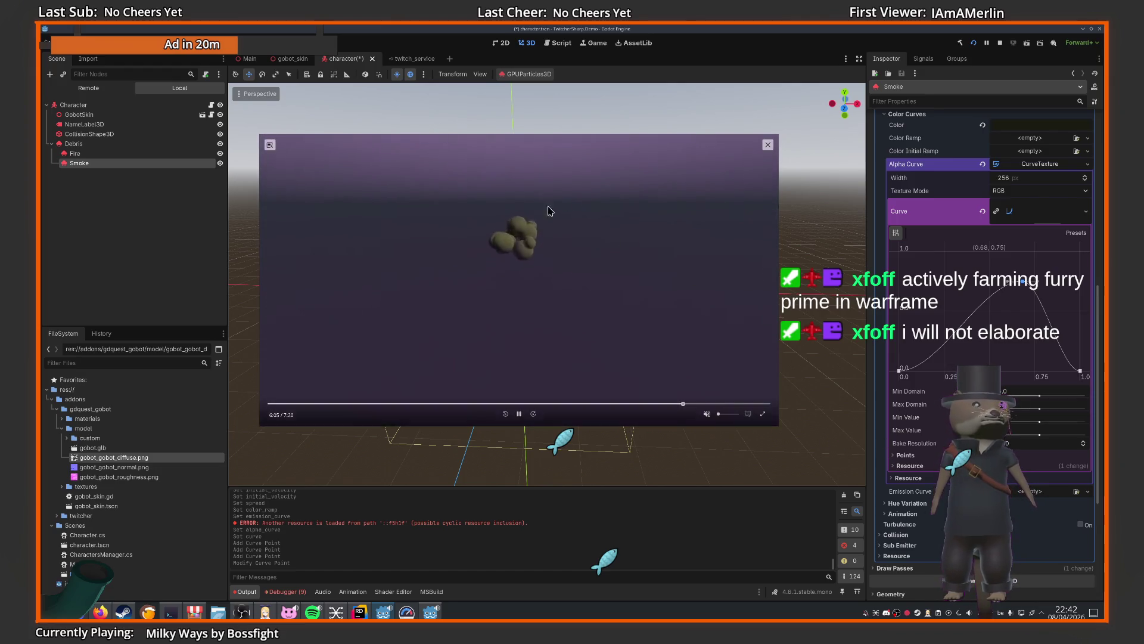
{"action": "mouse_move", "coordinate": [549, 211]}
{"action": "left_mouse_down"}
{"action": "mouse_move", "coordinate": [596, 409]}
{"action": "mouse_move", "coordinate": [606, 368]}
{"action": "left_mouse_up"}
{"action": "scroll", "coordinate": [498, 278], "scroll_direction": "up", "scroll_amount": 3}
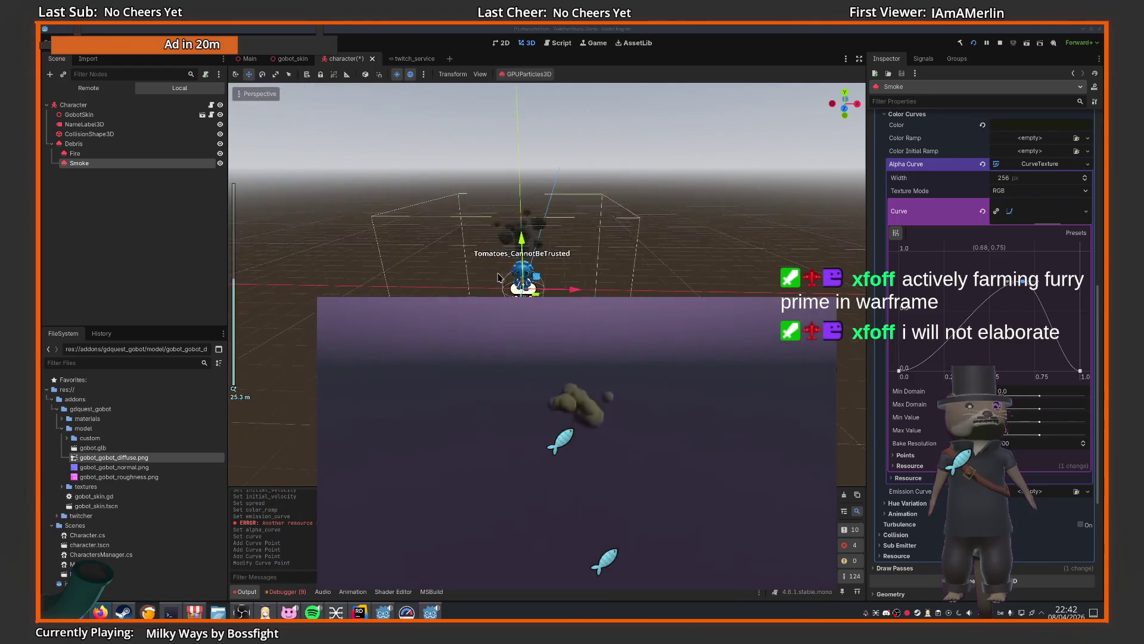
{"action": "left_click_drag", "start_coordinate": [1022, 280], "coordinate": [1012, 261]}
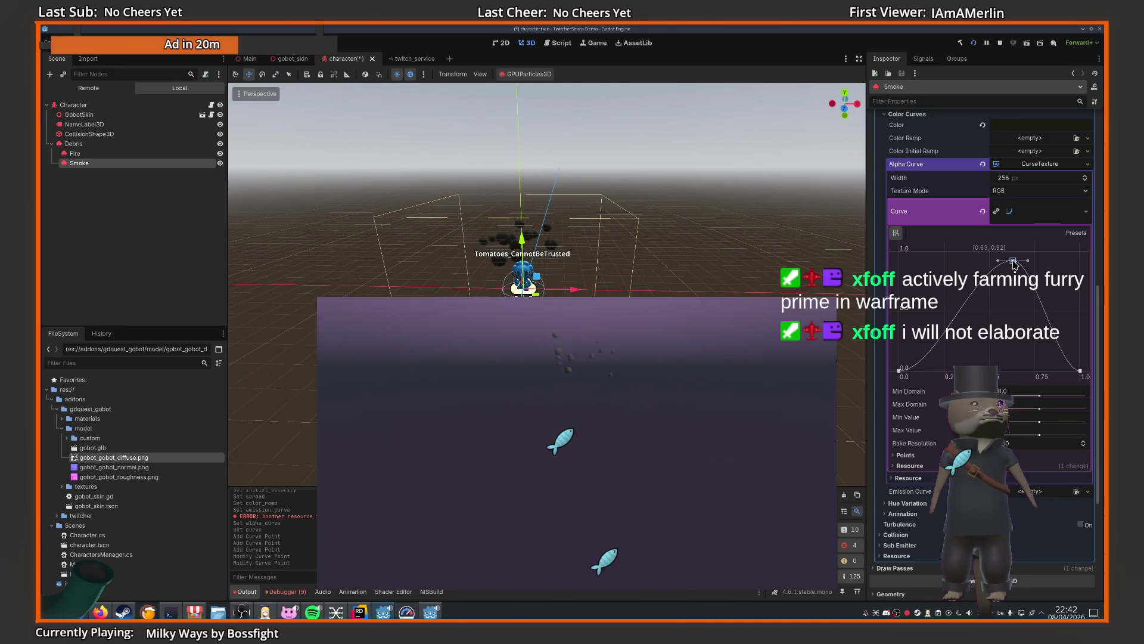
{"action": "left_click_drag", "start_coordinate": [585, 515], "coordinate": [575, 399]}
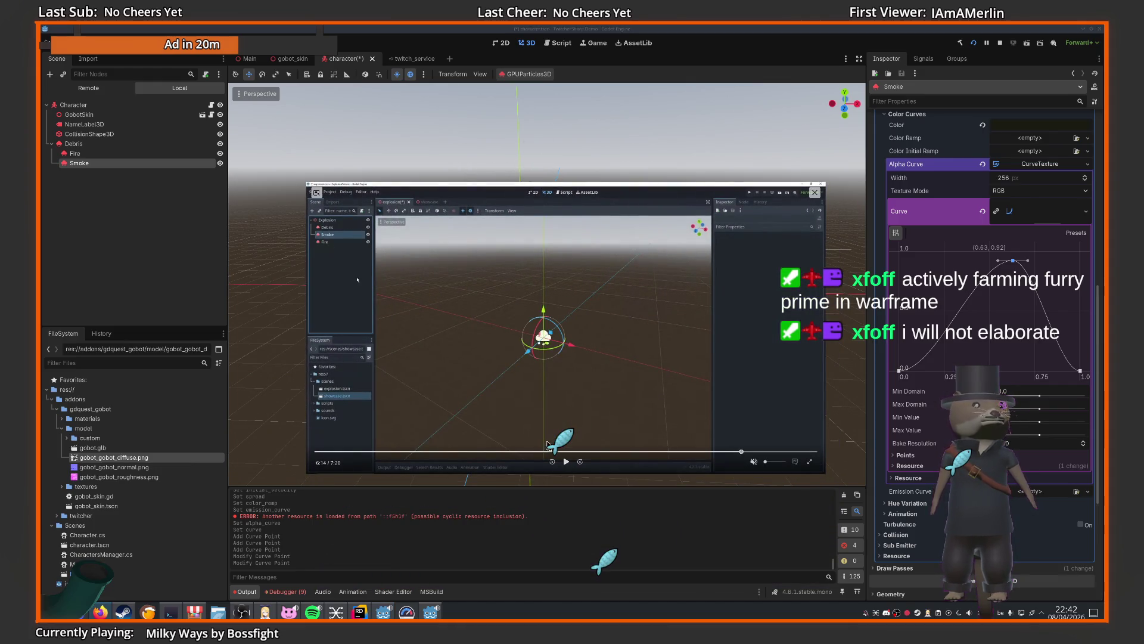
{"action": "left_click", "coordinate": [565, 462]}
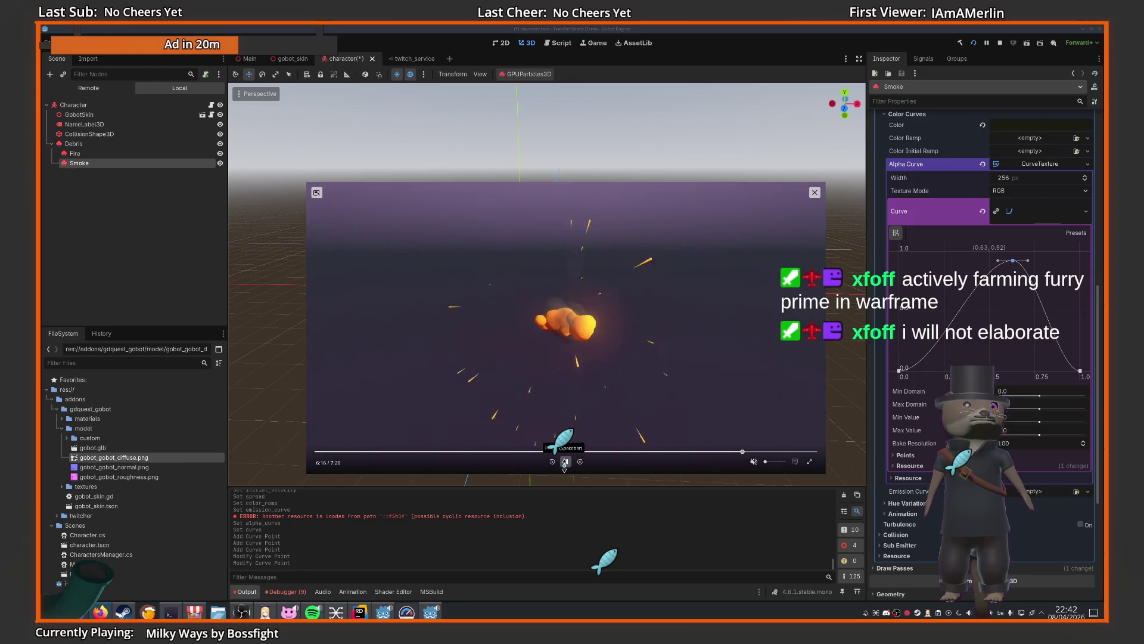
{"action": "left_click", "coordinate": [102, 145]}
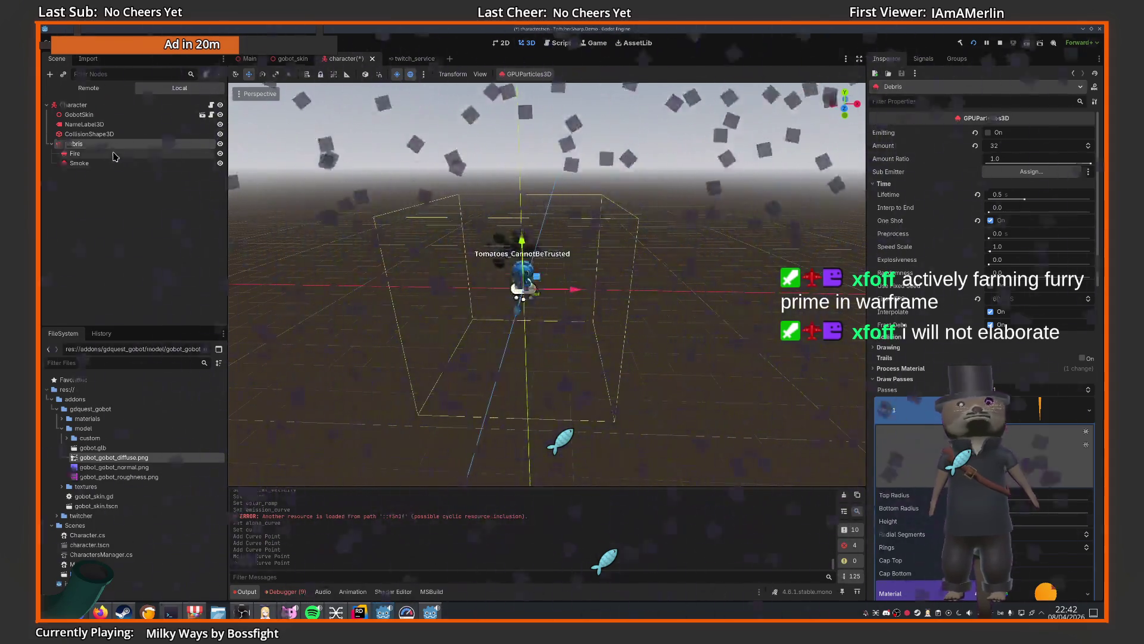
- Move Fire and Smoke out from under Debris to sit directly under Character
{"action": "left_click", "coordinate": [115, 156]}
{"action": "mouse_move", "coordinate": [115, 156]}
{"action": "left_mouse_down"}
{"action": "mouse_move", "coordinate": [83, 169]}
{"action": "mouse_move", "coordinate": [95, 110]}
{"action": "left_mouse_up"}
{"action": "left_click", "coordinate": [74, 143]}
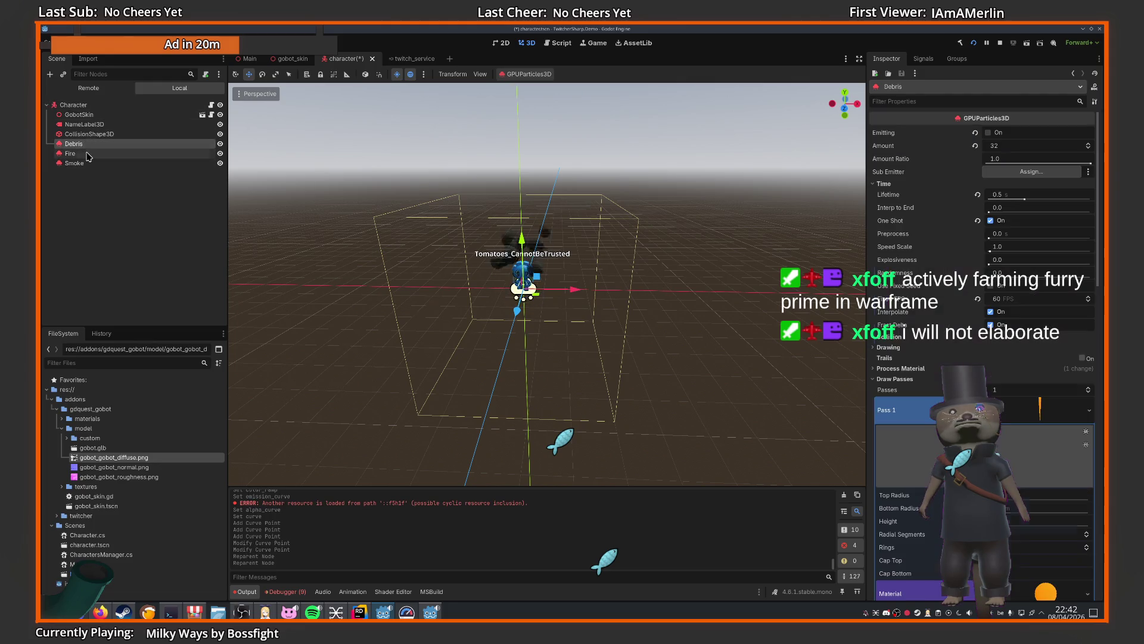
{"action": "scroll", "coordinate": [941, 268], "scroll_direction": "down", "scroll_amount": 1}
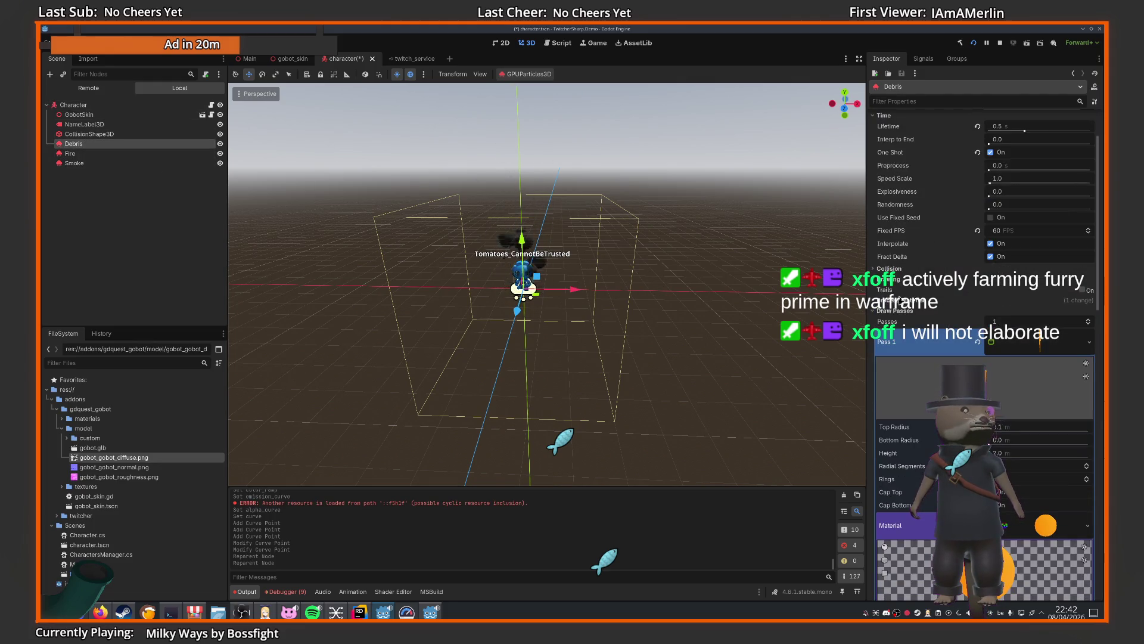
{"action": "left_click", "coordinate": [895, 351]}
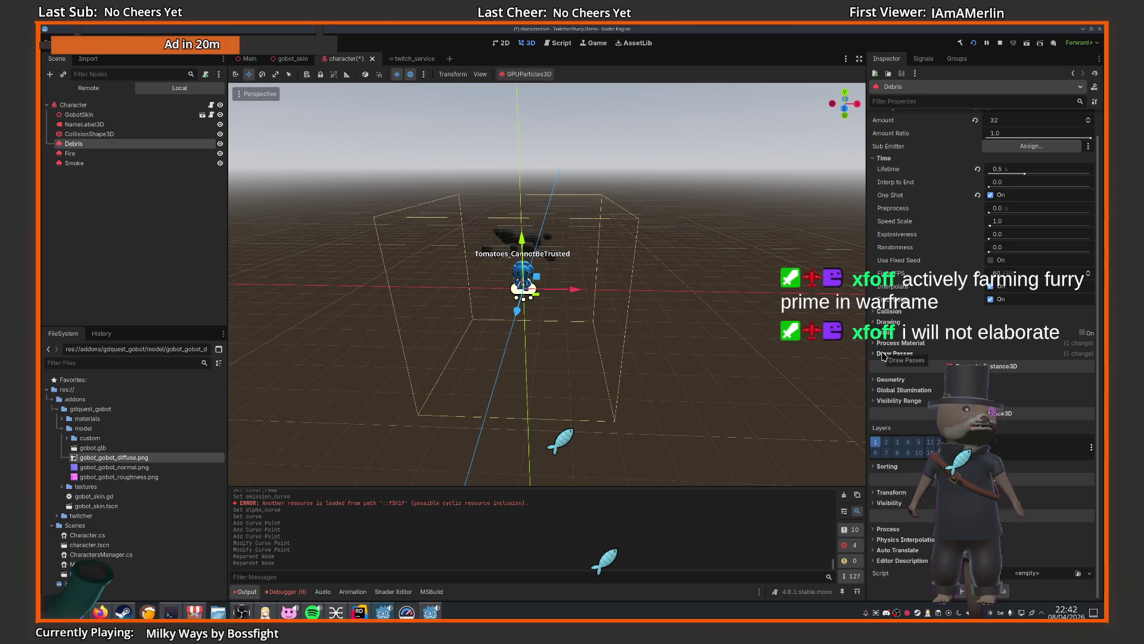
{"action": "scroll", "coordinate": [928, 301], "scroll_direction": "up", "scroll_amount": 1}
- Set Debris's Sub Emitter to Fire
{"action": "left_click", "coordinate": [1040, 170]}
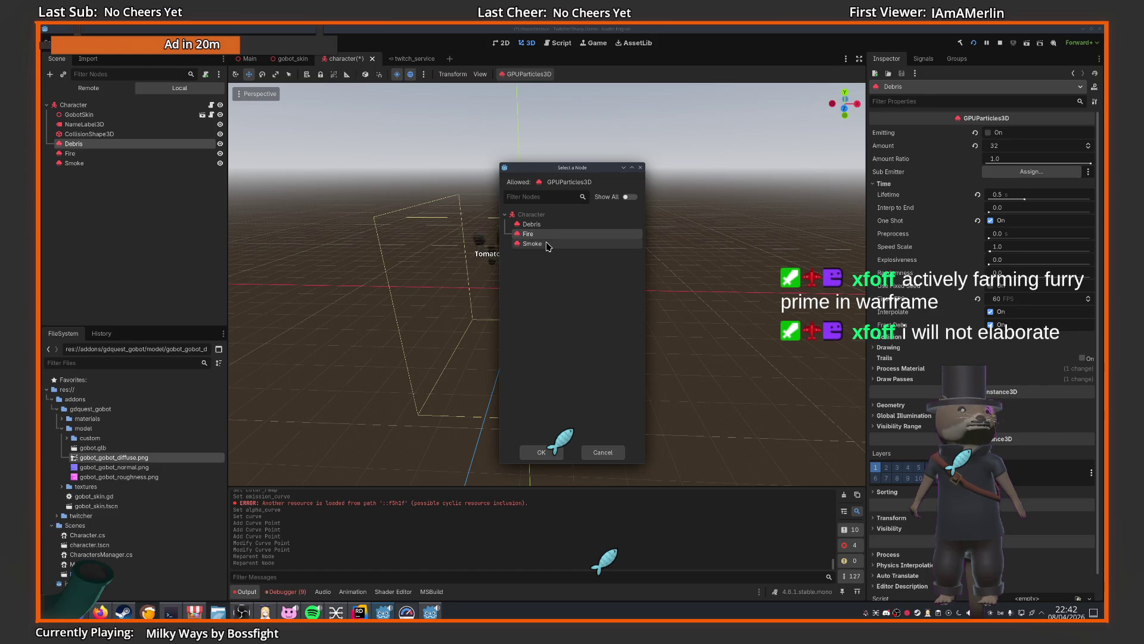
{"action": "left_click", "coordinate": [541, 452]}
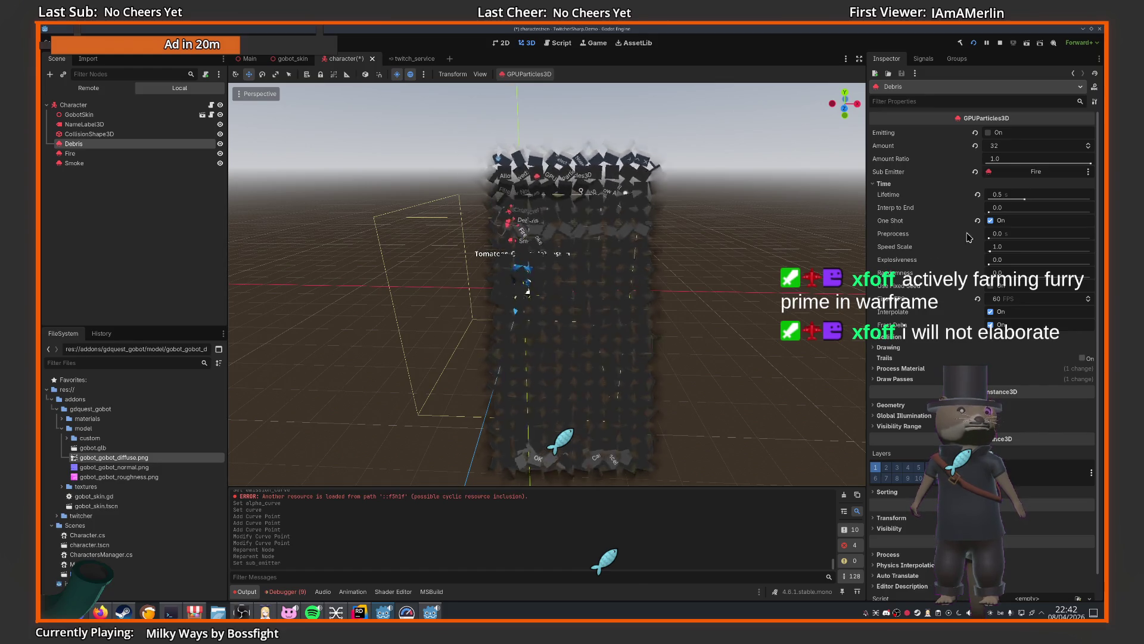
{"action": "left_click", "coordinate": [1015, 174]}
{"action": "key", "text": "Escape"}
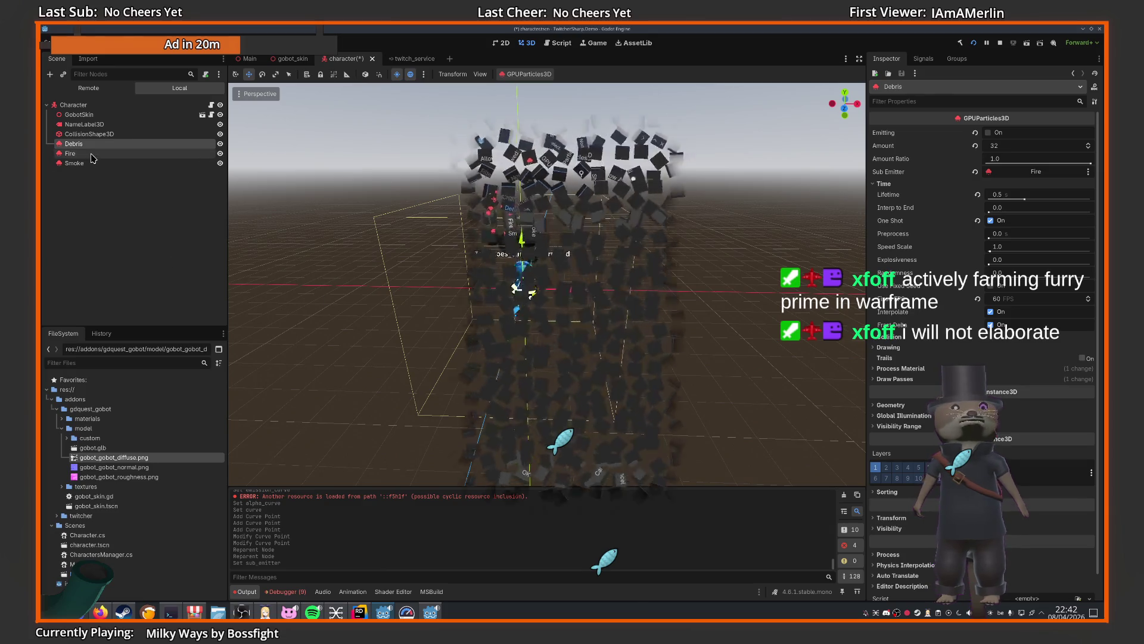
- Set Fire's Sub Emitter to Smoke
{"action": "left_click", "coordinate": [432, 298]}
{"action": "left_click", "coordinate": [1016, 171]}
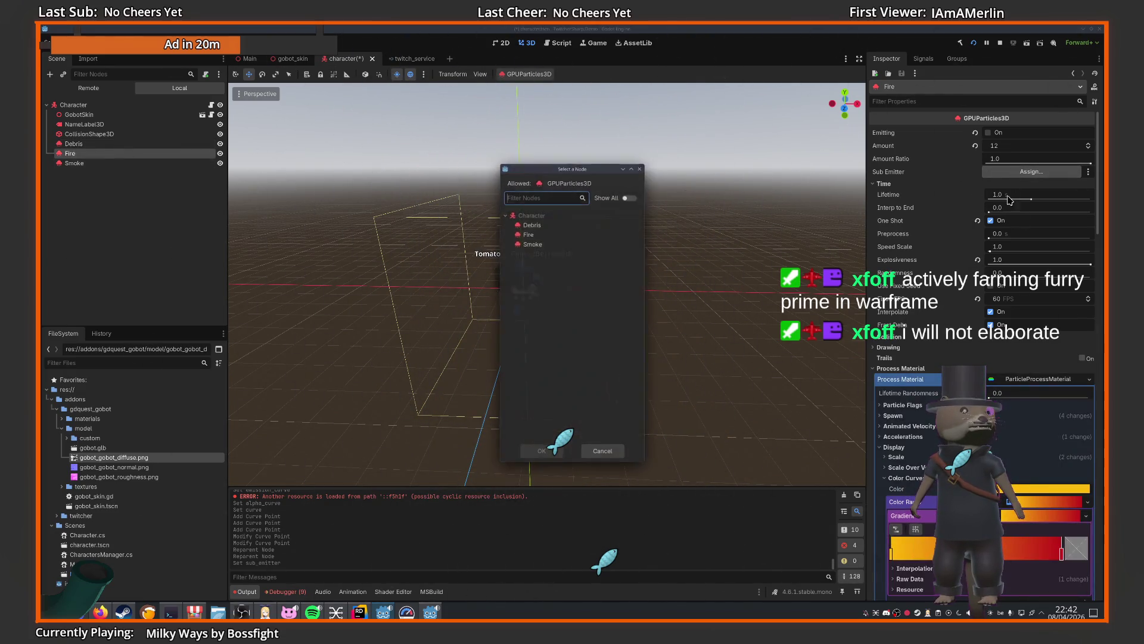
{"action": "left_click", "coordinate": [532, 245]}
{"action": "left_click", "coordinate": [541, 450]}
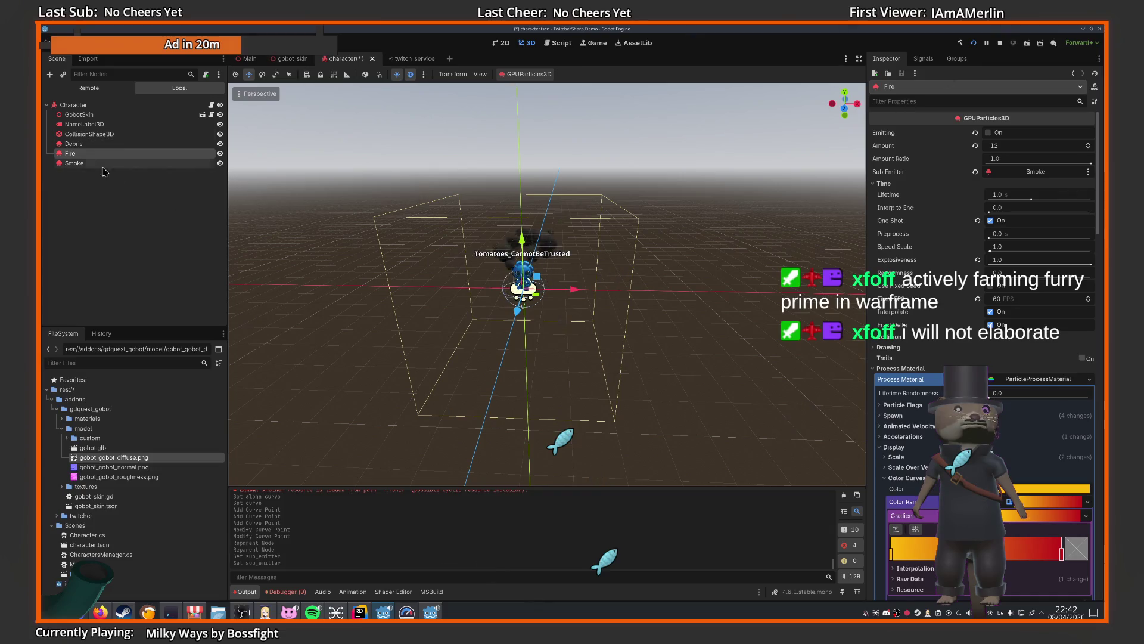
{"action": "left_click", "coordinate": [134, 165]}
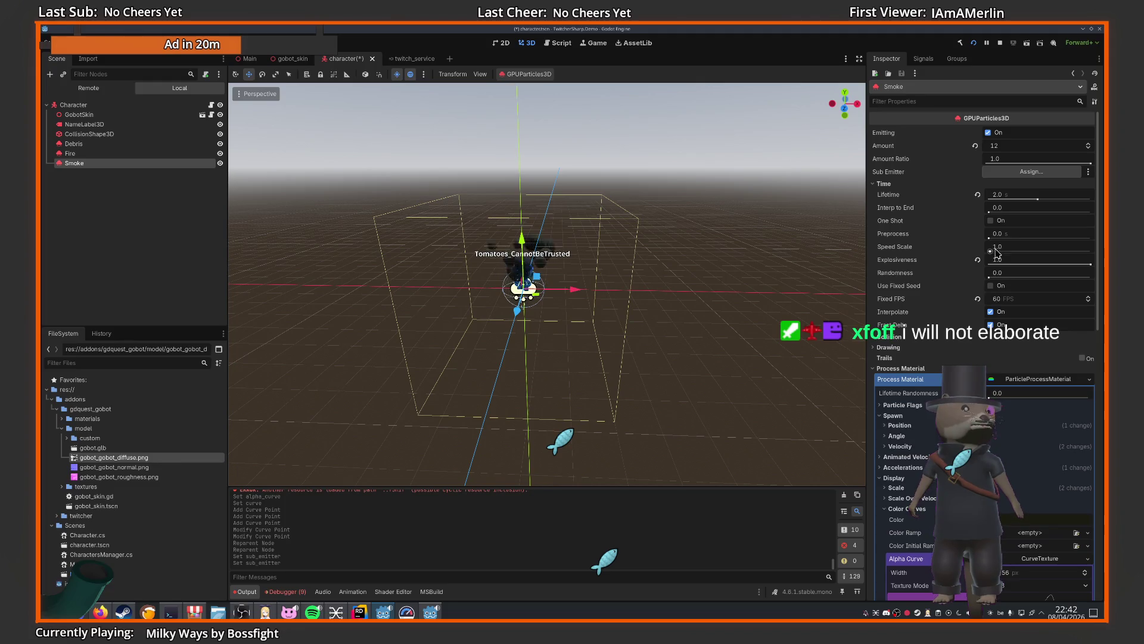
- Frame Debris in the viewport and test its burst several times
{"action": "left_click", "coordinate": [74, 143]}
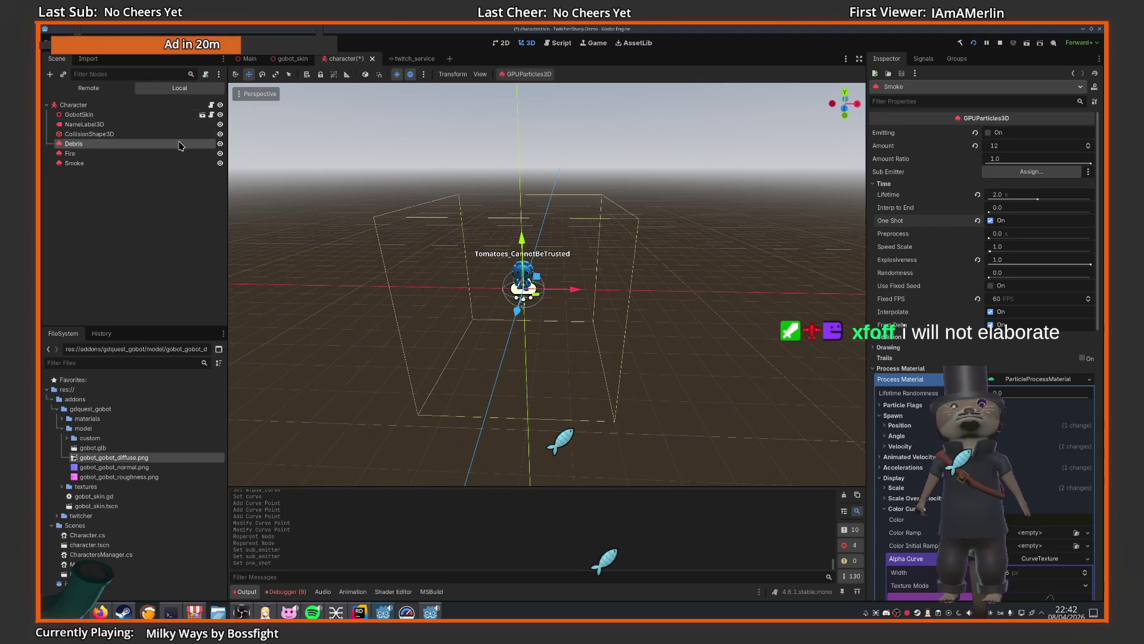
{"action": "left_click", "coordinate": [988, 133]}
{"action": "scroll", "coordinate": [511, 261], "scroll_direction": "up", "scroll_amount": 5}
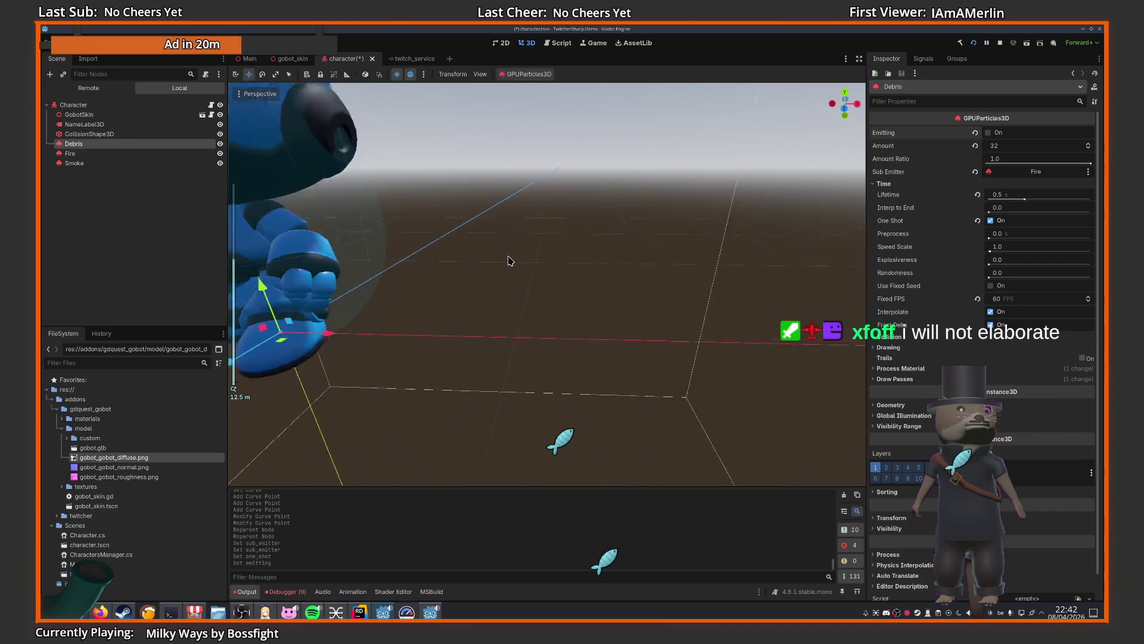
{"action": "scroll", "coordinate": [519, 257], "scroll_direction": "down", "scroll_amount": 5}
{"action": "scroll", "coordinate": [553, 264], "scroll_direction": "up", "scroll_amount": 5}
{"action": "key", "text": "f"}
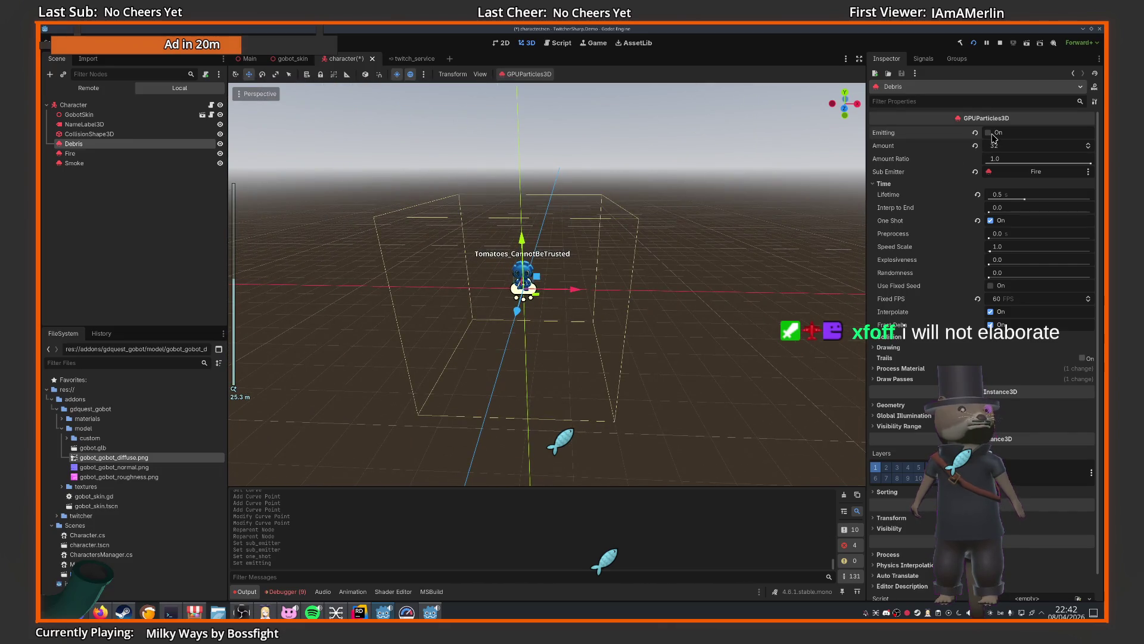
{"action": "left_click", "coordinate": [993, 138]}
{"action": "left_click", "coordinate": [993, 138]}
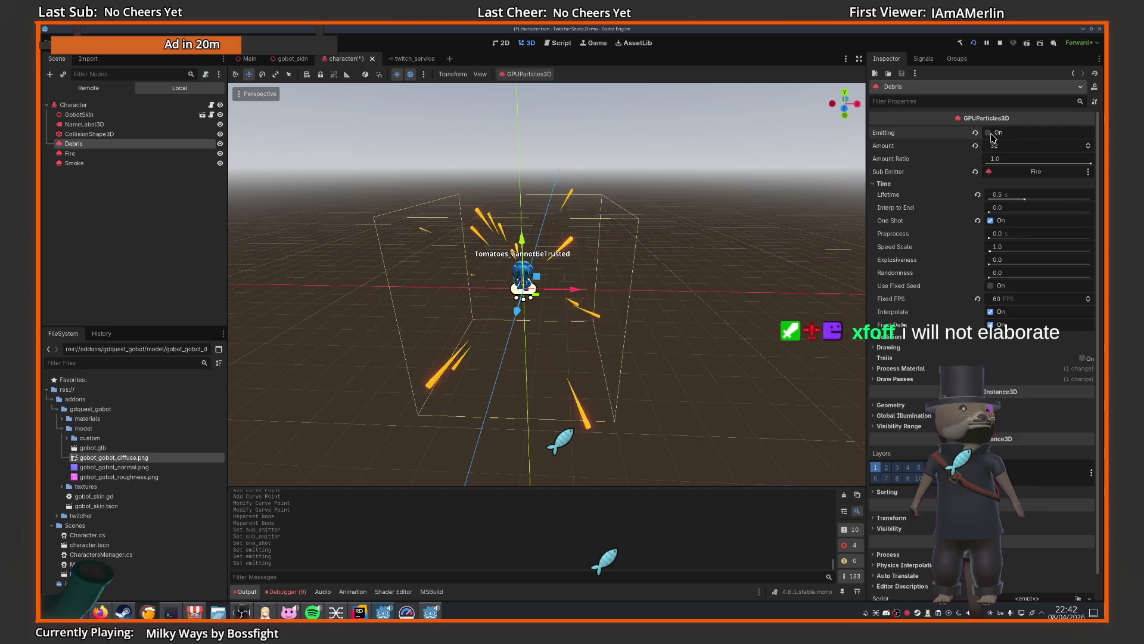
{"action": "left_click", "coordinate": [994, 138]}
- Clear the Sub Emitter links on Debris and Fire
{"action": "left_click", "coordinate": [975, 171]}
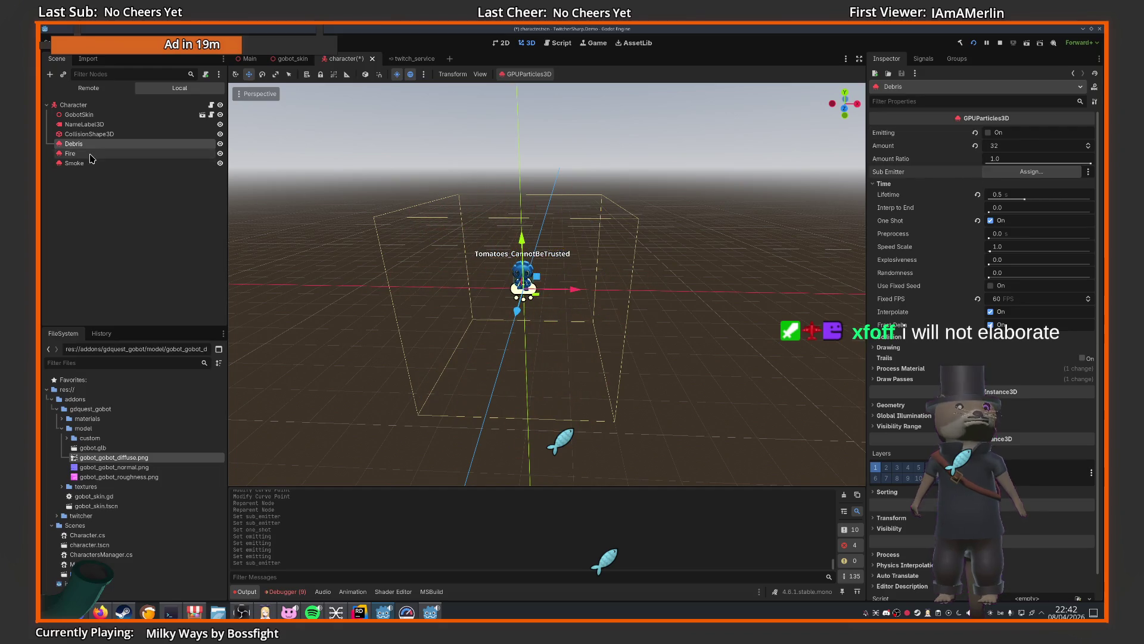
{"action": "left_click", "coordinate": [90, 154]}
{"action": "left_click", "coordinate": [975, 172]}
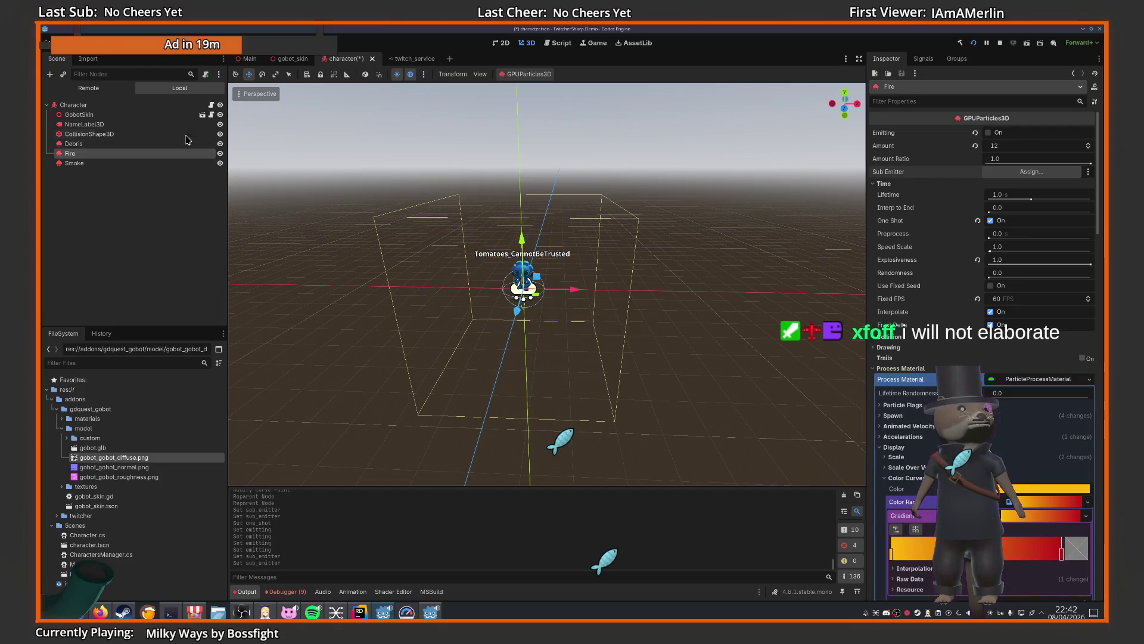
- Select Debris, Fire and Smoke together and trigger their combined burst
{"action": "left_click", "coordinate": [121, 143]}
{"action": "left_click", "coordinate": [146, 164], "text": "shift"}
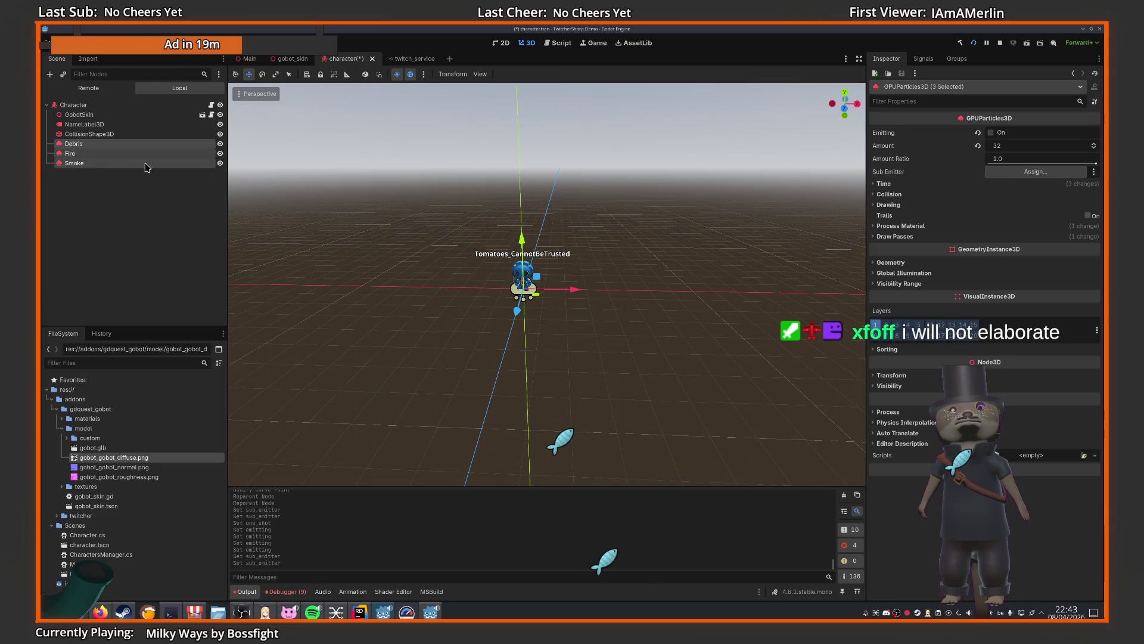
{"action": "left_click", "coordinate": [991, 133]}
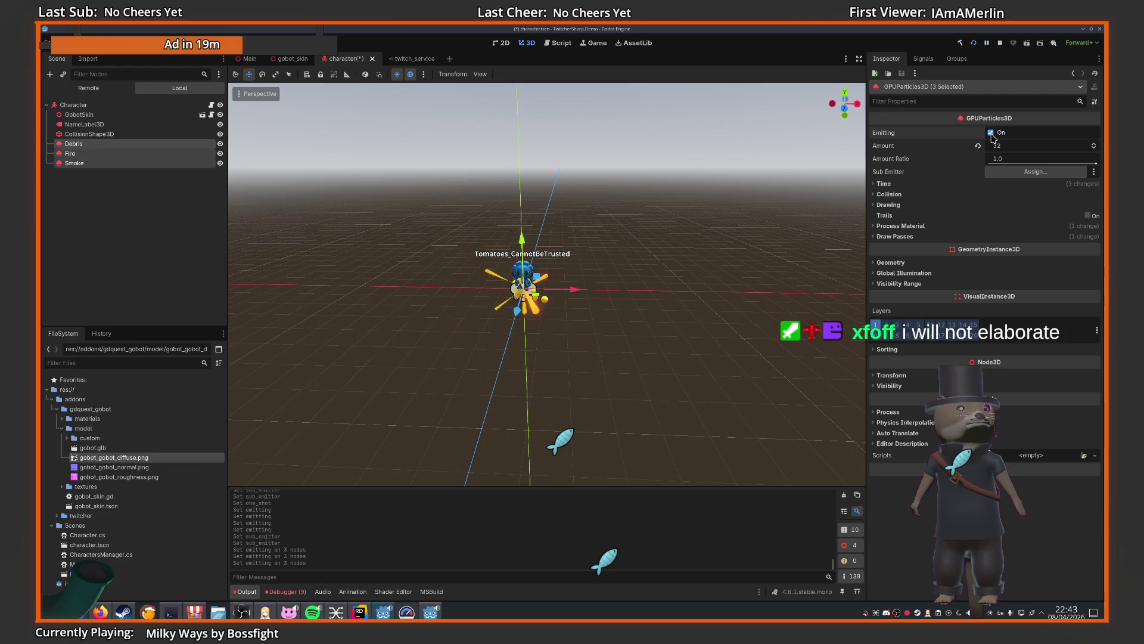
{"action": "left_click", "coordinate": [143, 178]}
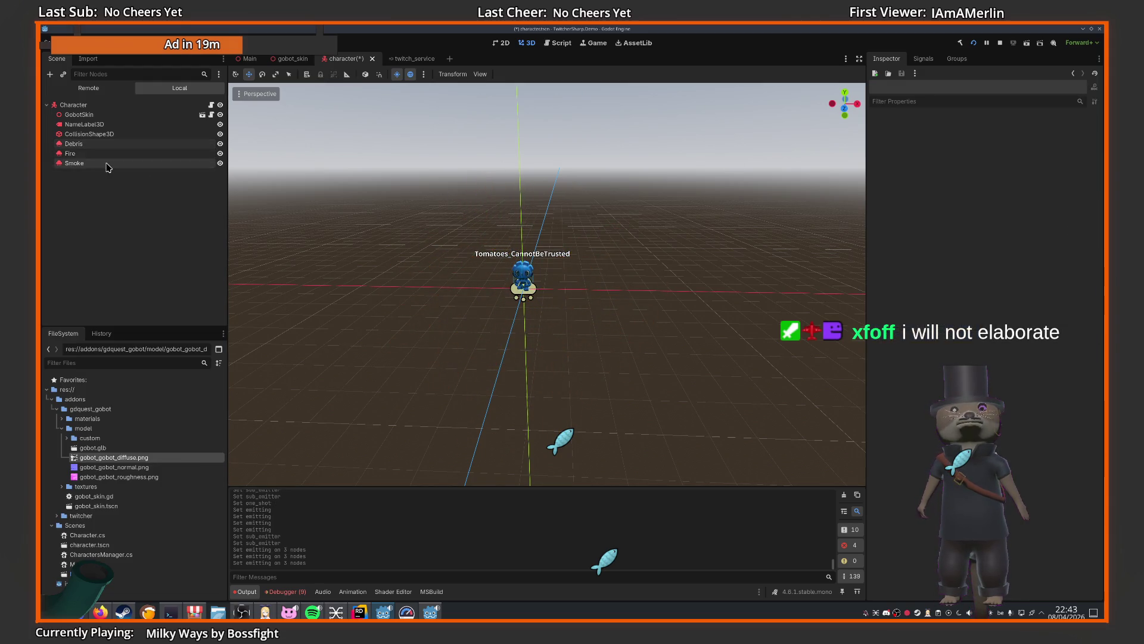
- Reselect all three emitters and replay the combined explosion burst twice
{"action": "left_click", "coordinate": [106, 164]}
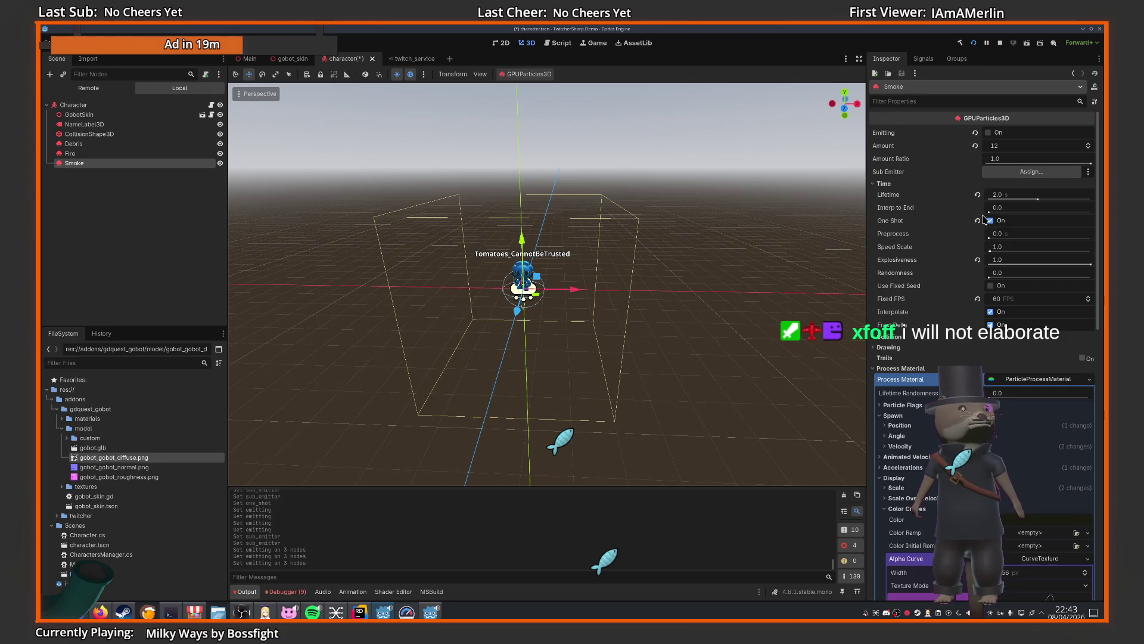
{"action": "left_click", "coordinate": [126, 141]}
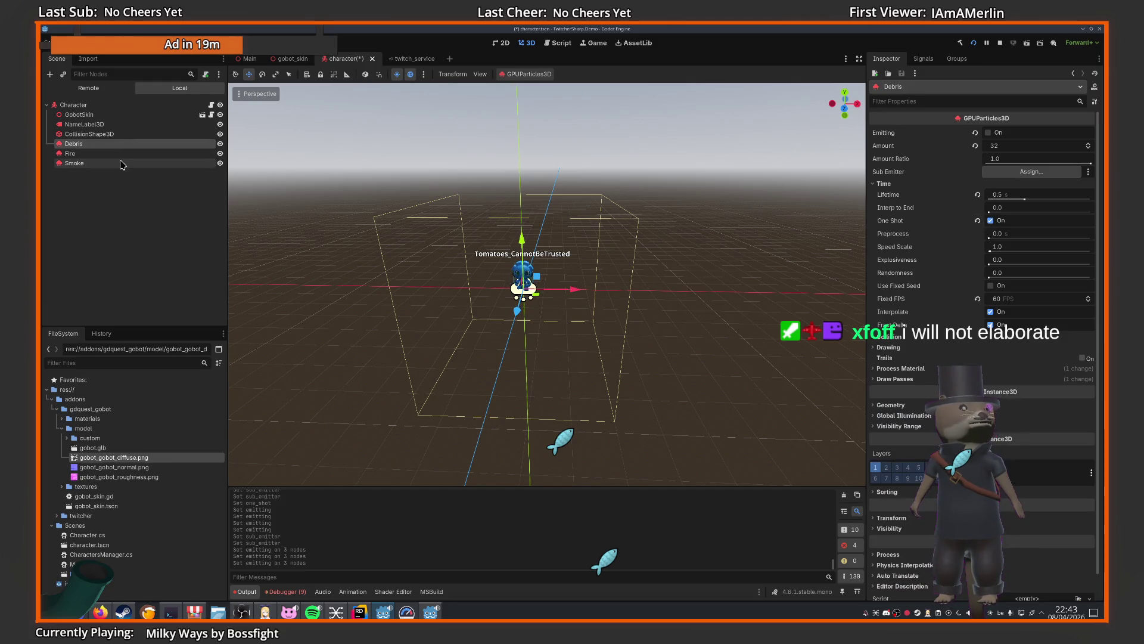
{"action": "left_click", "coordinate": [120, 164]}
{"action": "left_click", "coordinate": [89, 144]}
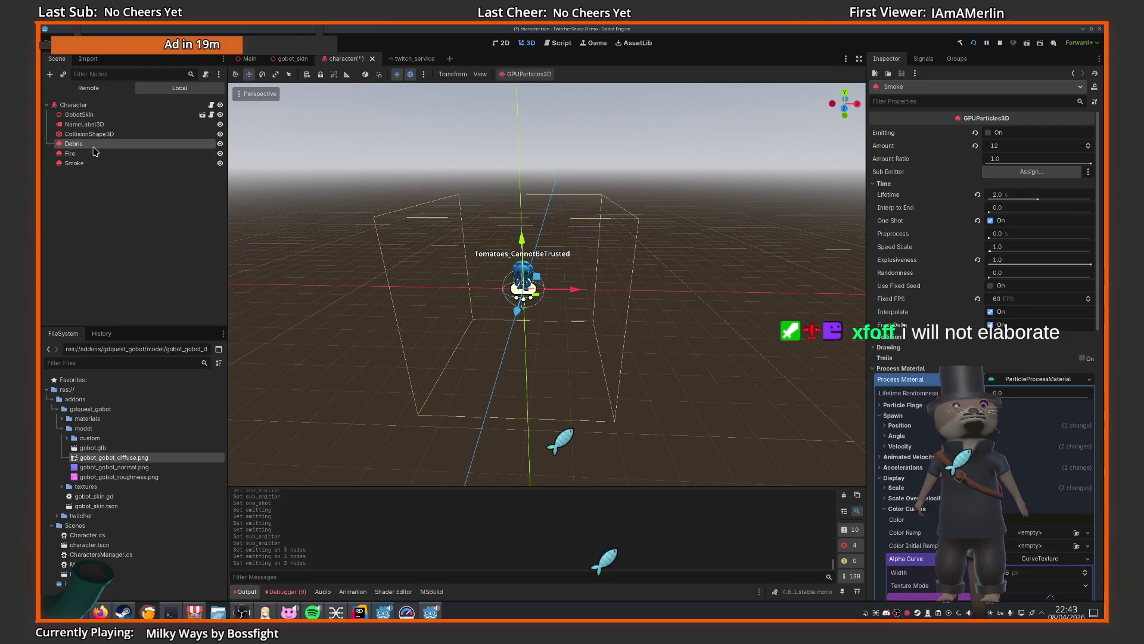
{"action": "left_click", "coordinate": [91, 163], "text": "shift"}
{"action": "left_click", "coordinate": [992, 135]}
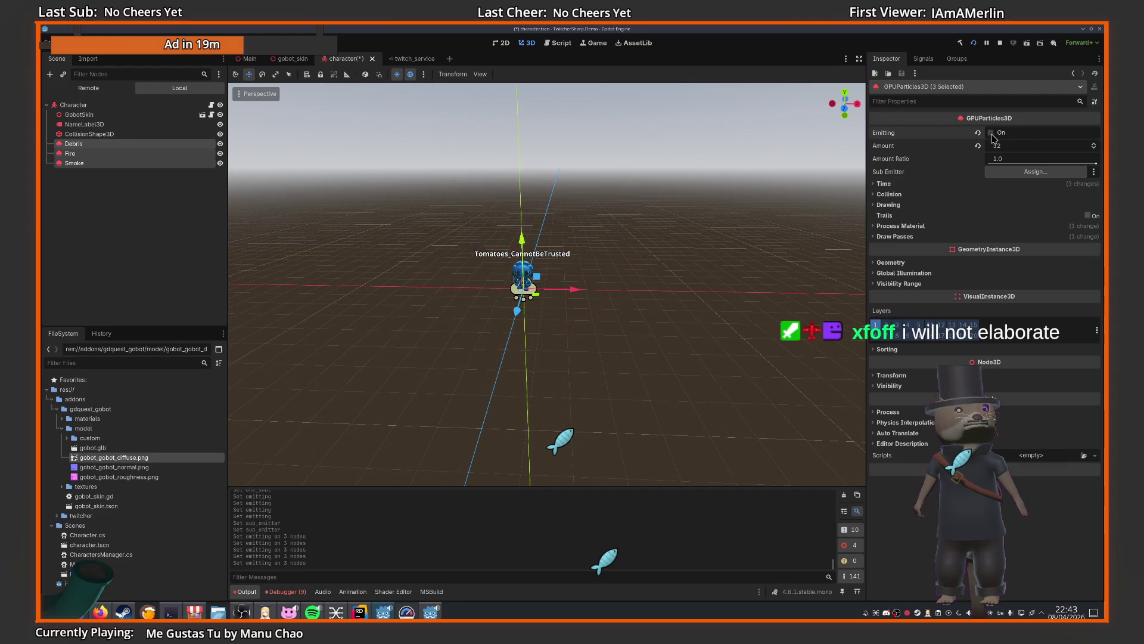
{"action": "left_click", "coordinate": [991, 134]}
{"action": "left_click", "coordinate": [74, 162]}
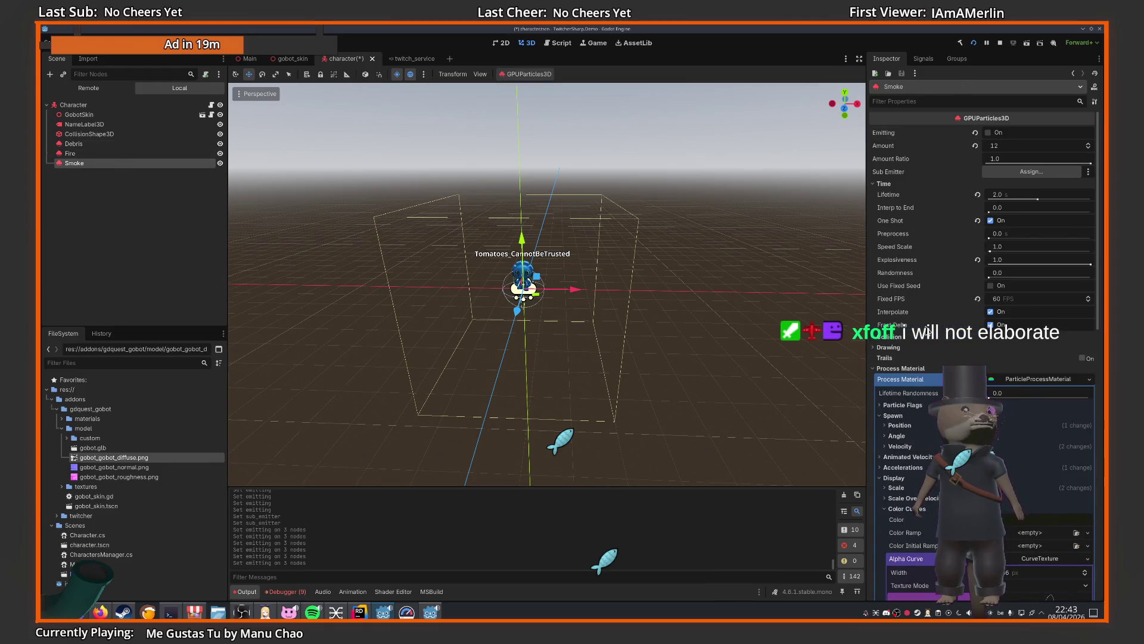